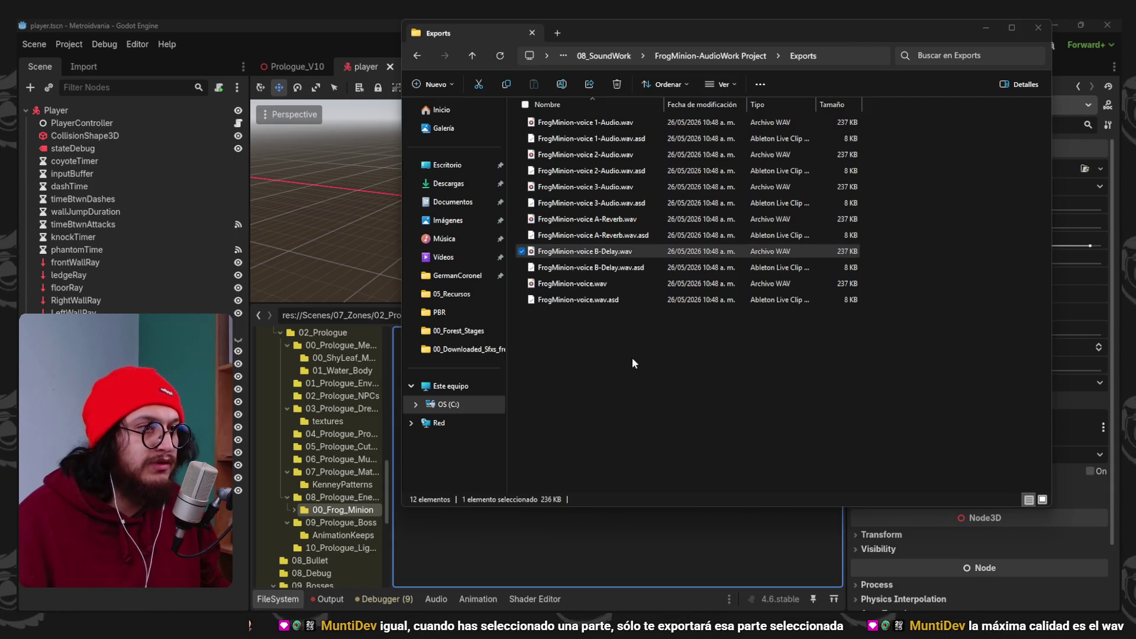
Preview FrogMinion-voice.wav and the FrogMinion-voice 1, 2 and 3 Audio clips.
double_click(595, 284)
key(space)
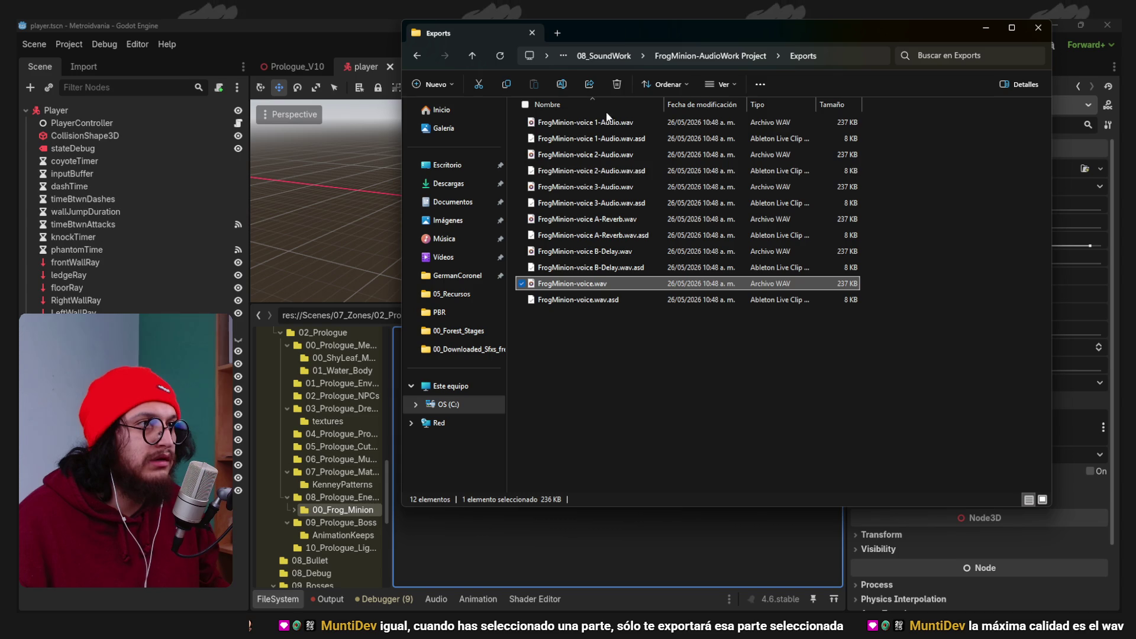
click(608, 122)
key(space)
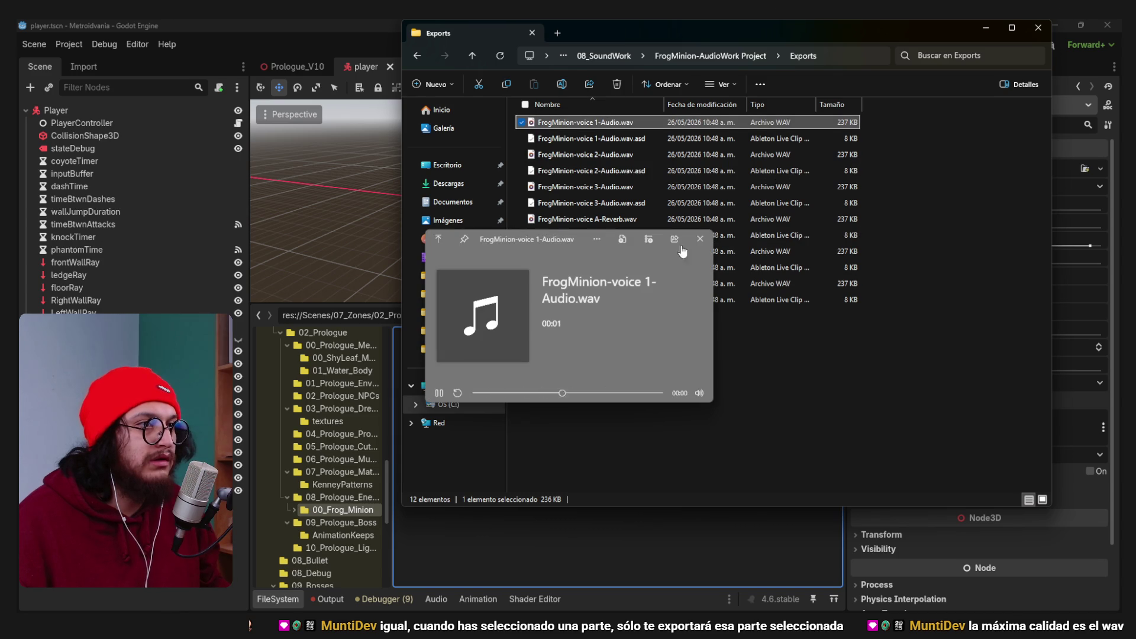
key(space)
click(615, 155)
key(space)
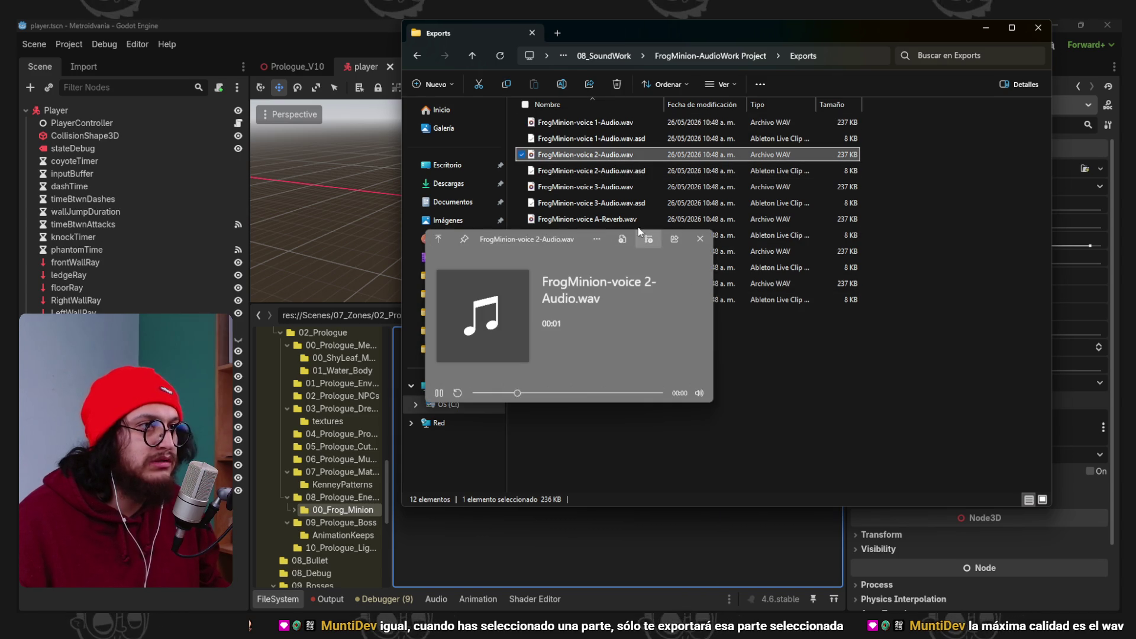
click(640, 187)
key(space)
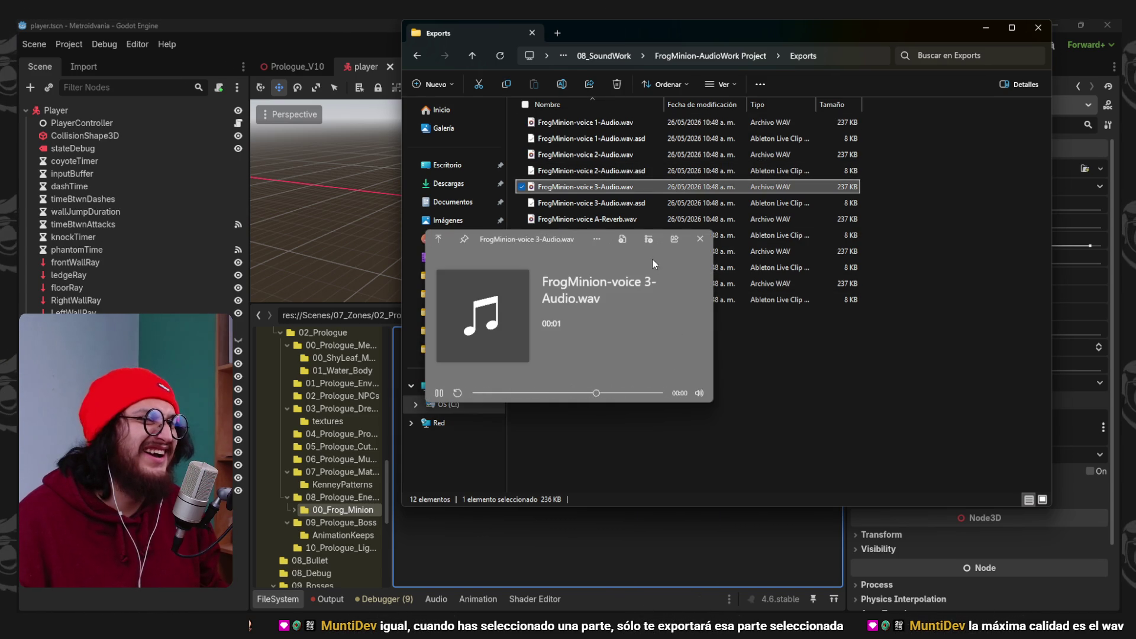
key(space)
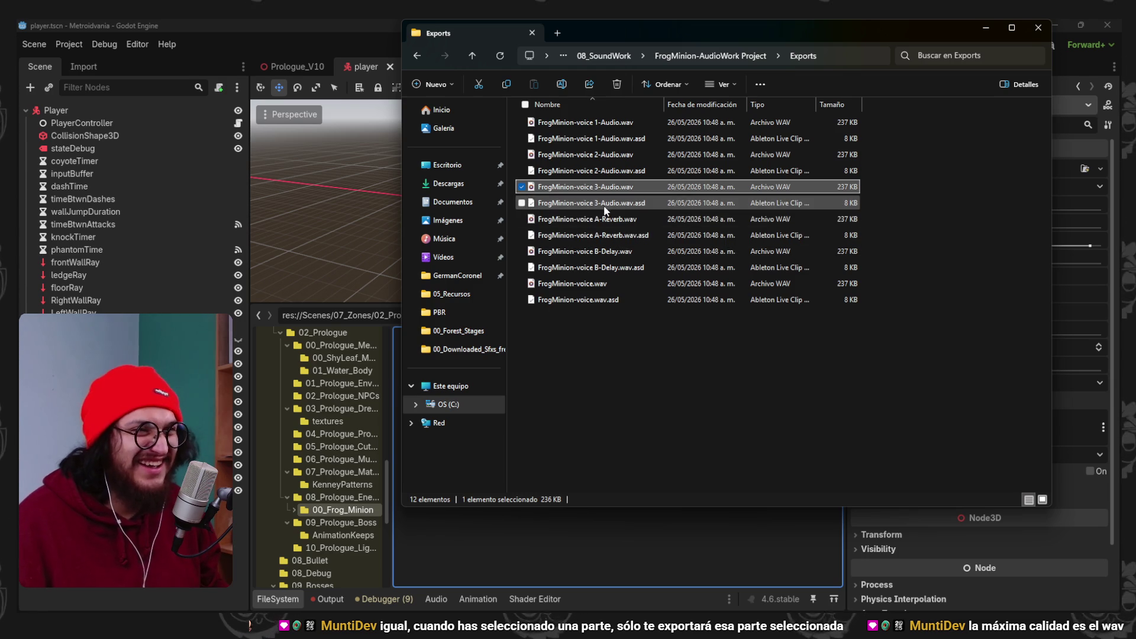
Delete the .asd files and extra takes, then select the three remaining voice WAVs.
click(577, 203)
shift+click(595, 298)
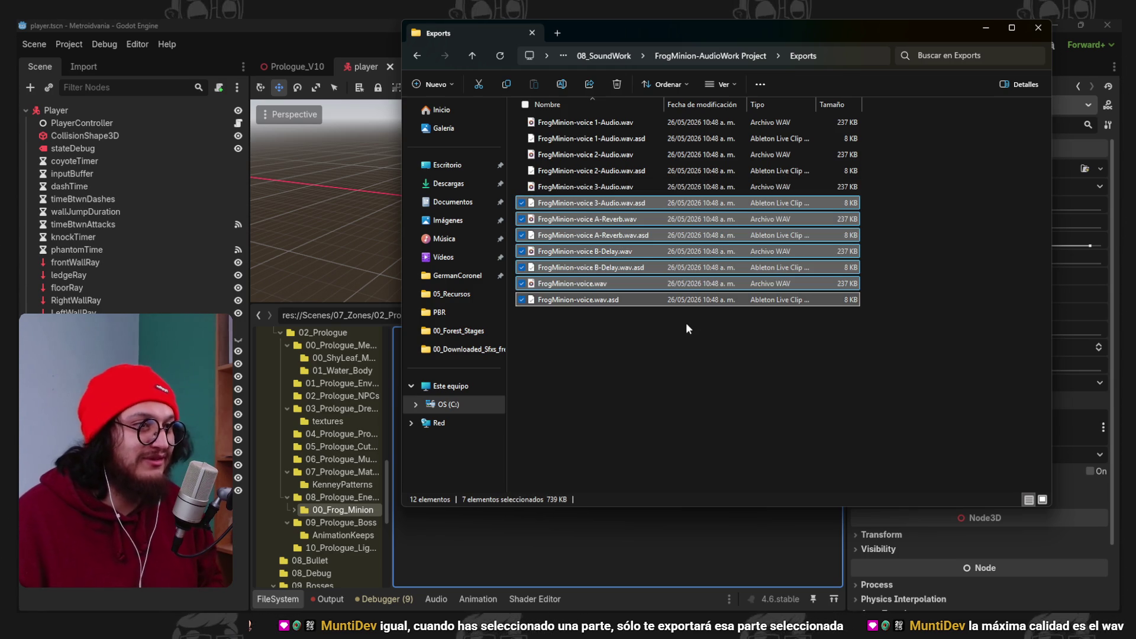
key(Delete)
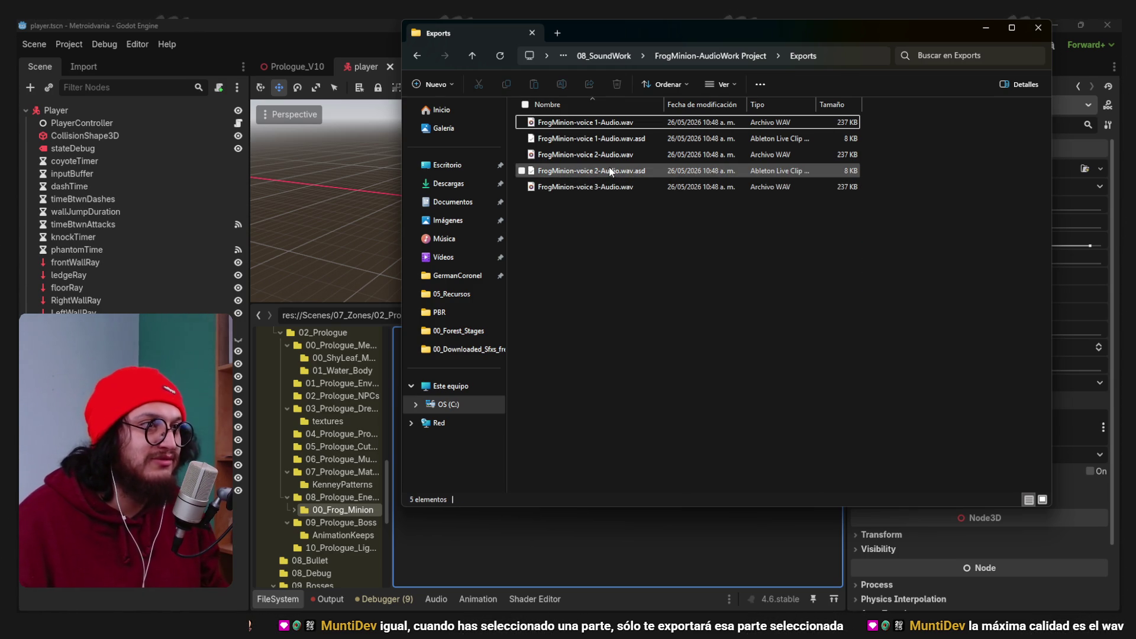
key(Delete)
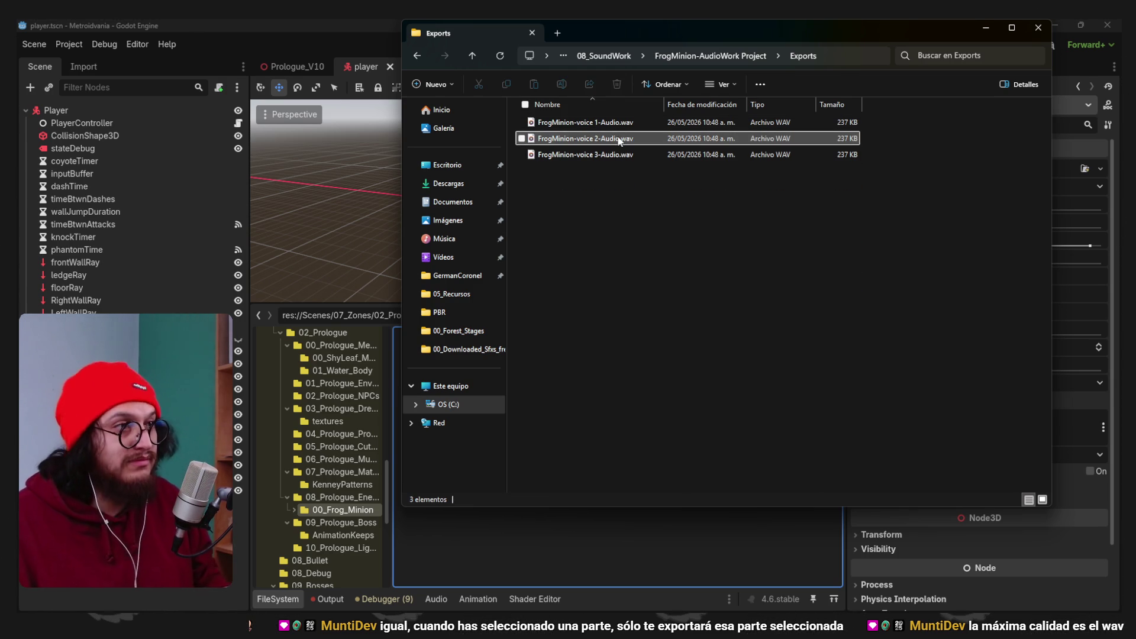
drag(634, 237, 568, 118)
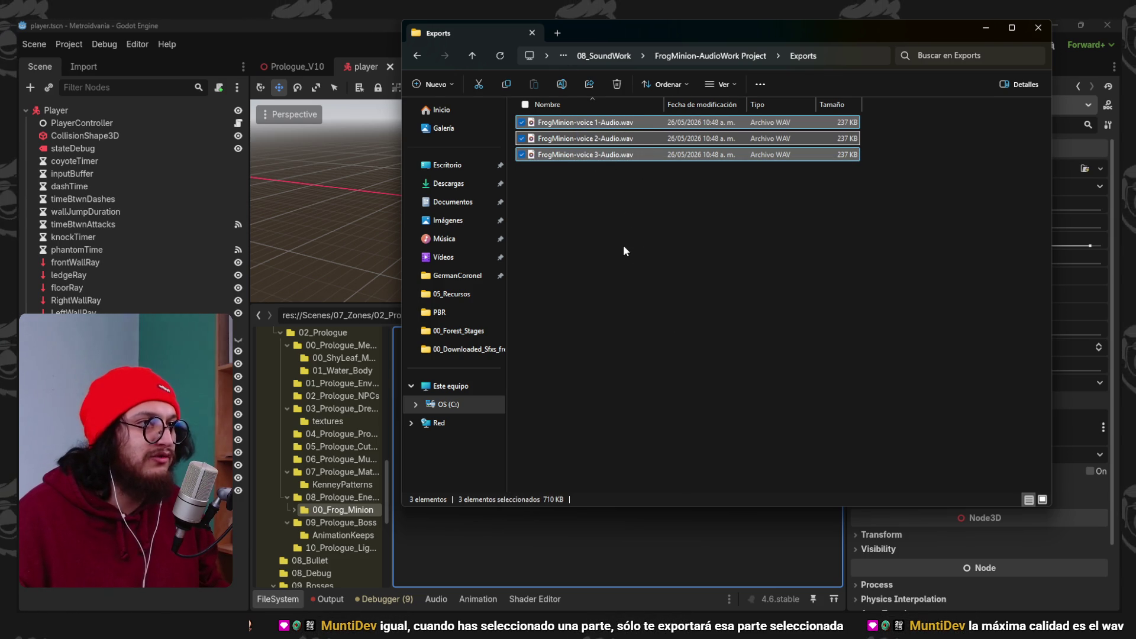
click(492, 528)
click(331, 511)
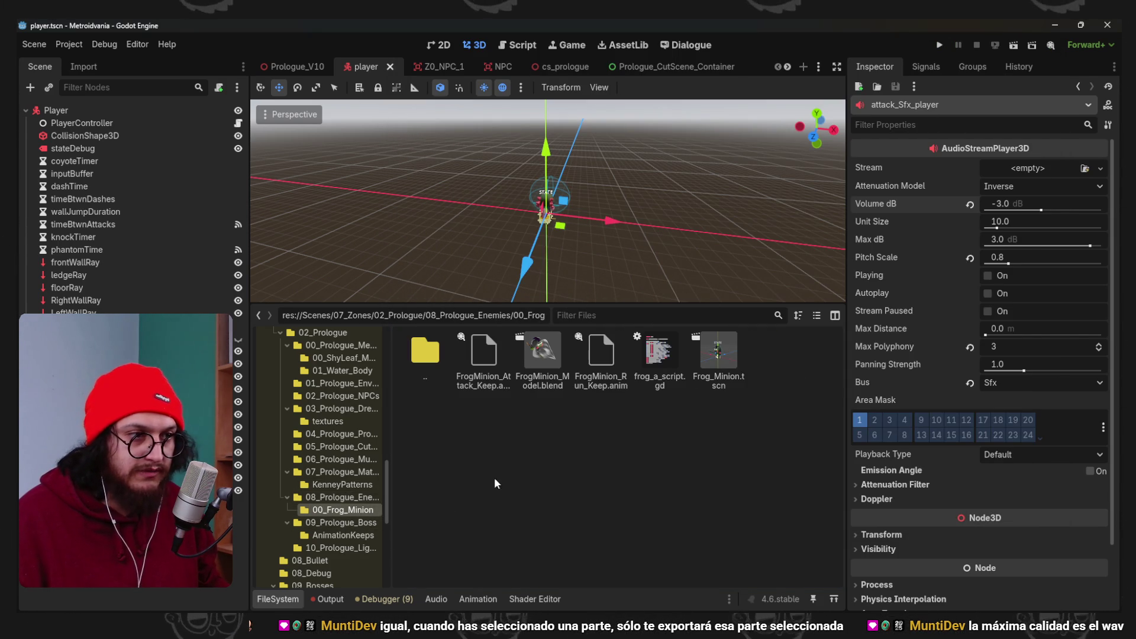
Bring the three FrogMinion voice WAVs into Godot's 00_Frog_Minion folder.
right_click(519, 450)
key(Escape)
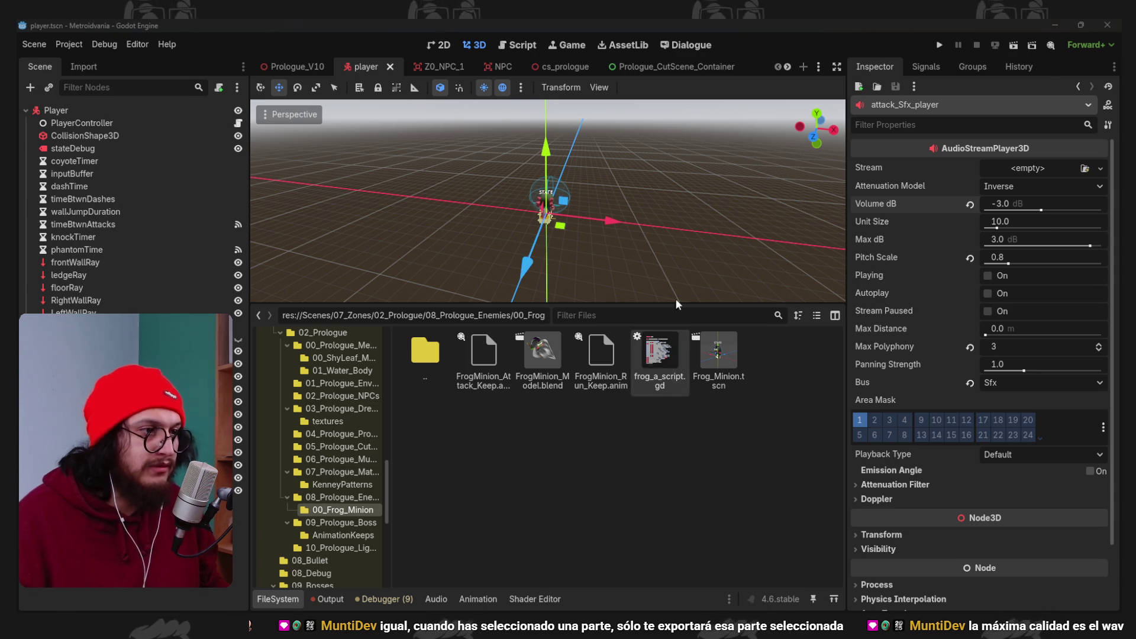
key(alt+Tab)
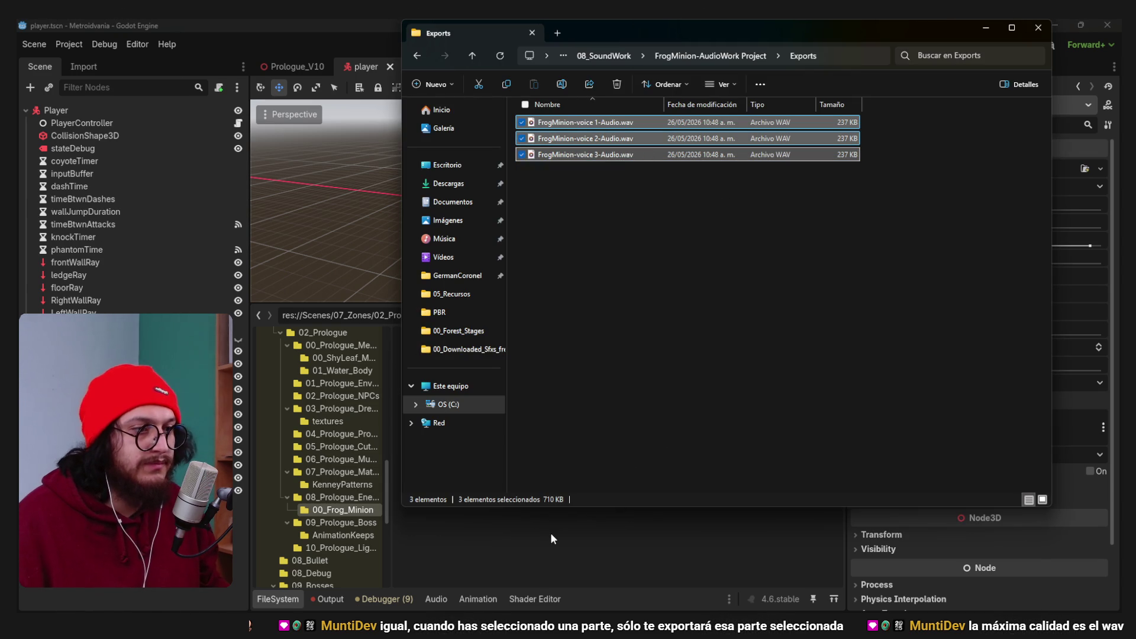
click(552, 540)
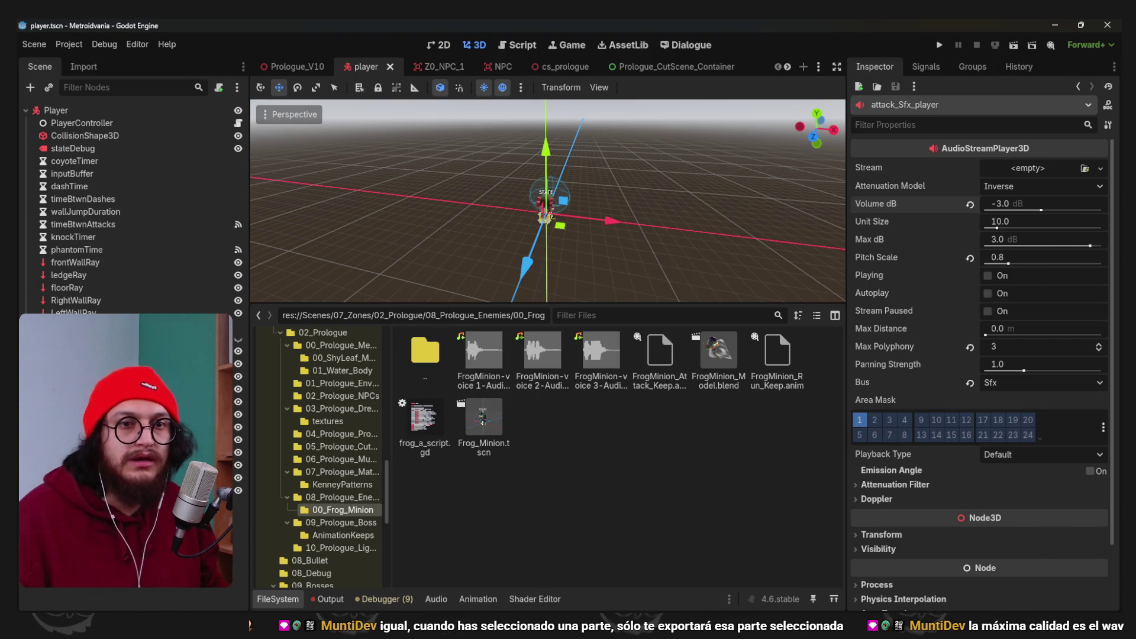
Switch to the Frog_Minion scene and start adding a child node to its root.
click(818, 66)
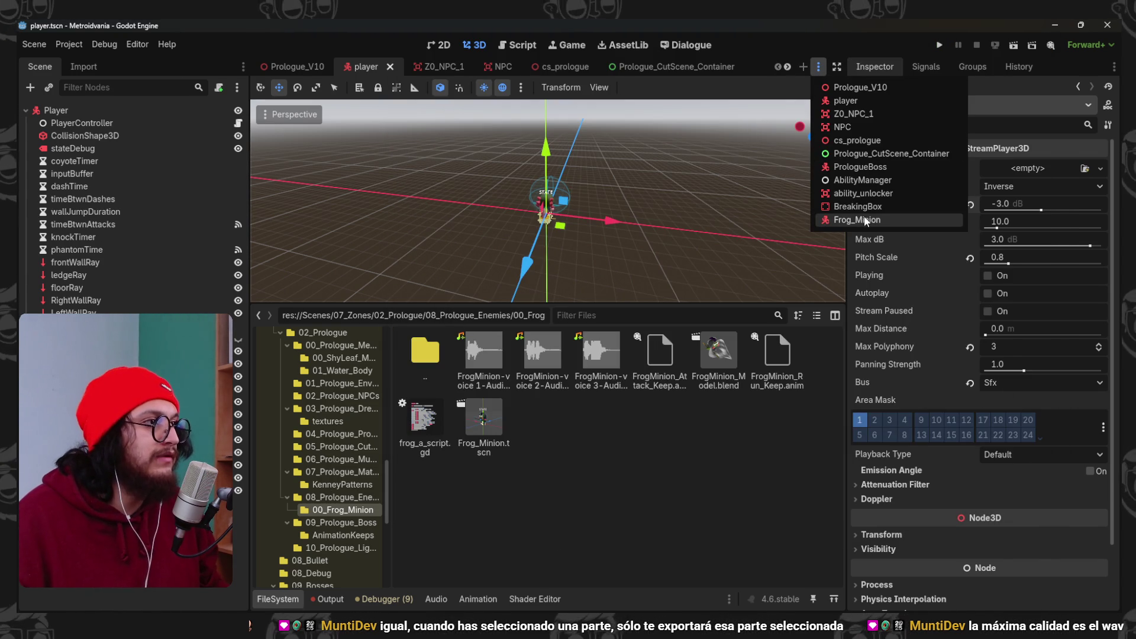
click(861, 218)
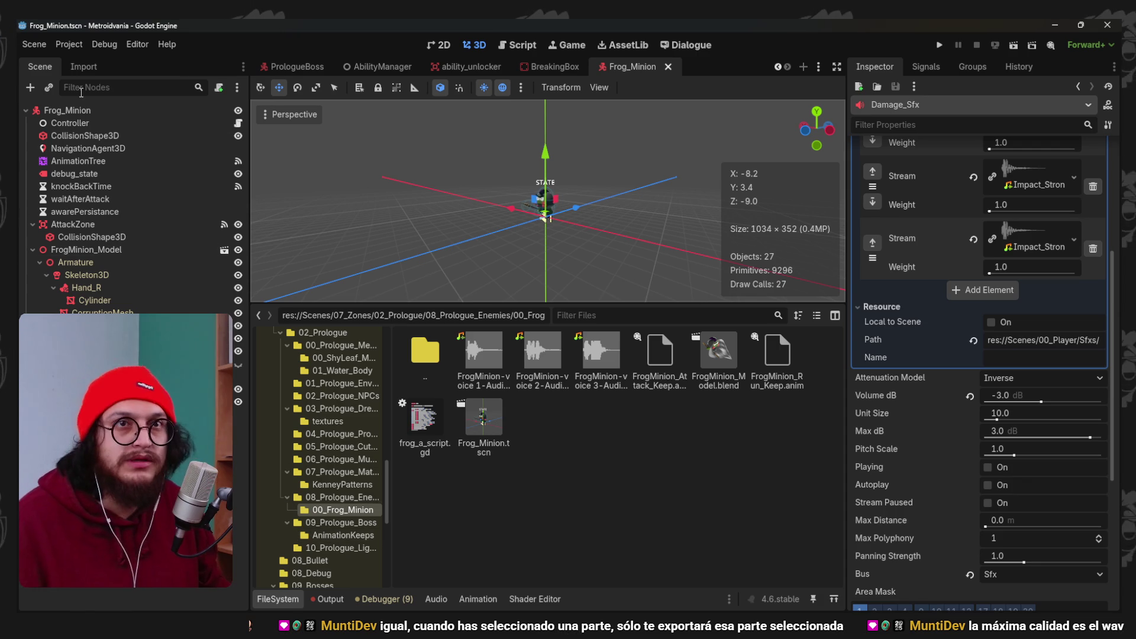
click(83, 110)
key(ctrl+a)
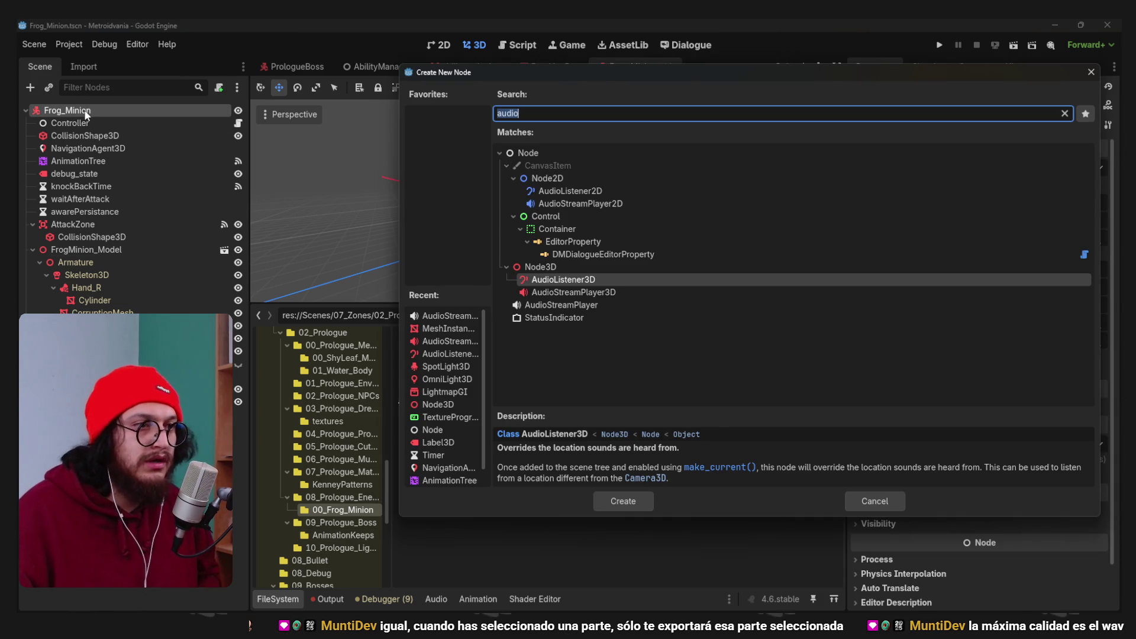
Create an AudioStreamPlayer3D node routed to the Sfx bus.
key(Down)
key(Return)
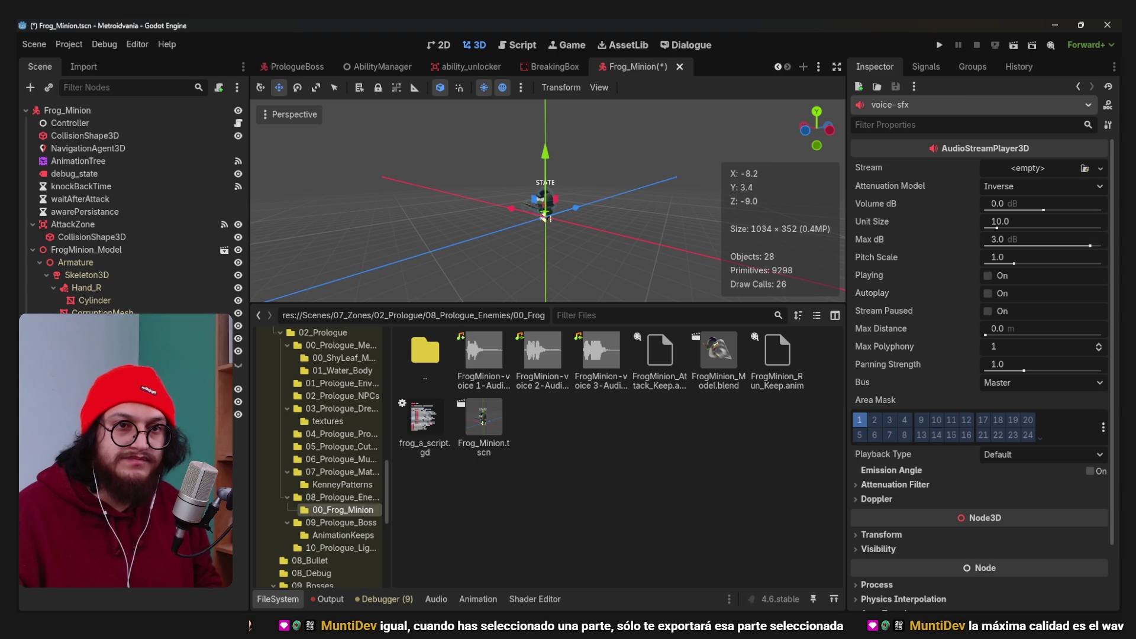
click(1076, 382)
click(1039, 414)
Give it a new AudioStreamRandomizer stream saved as FrogMinion_Voices.tres in 00_Frog_Minion.
click(1101, 169)
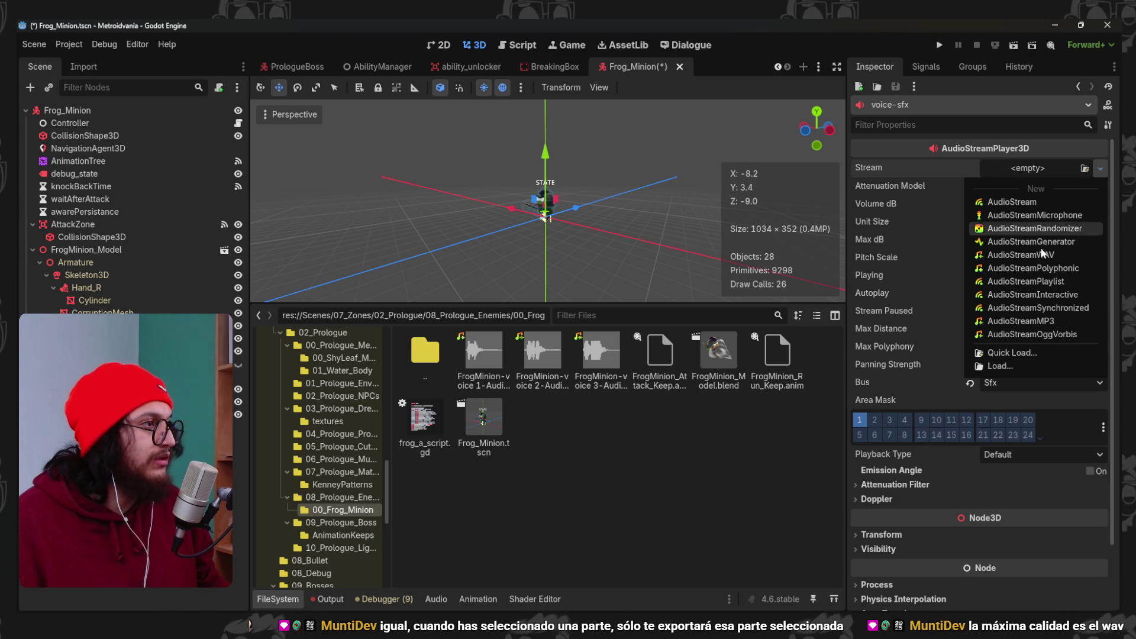
click(1073, 229)
click(1100, 168)
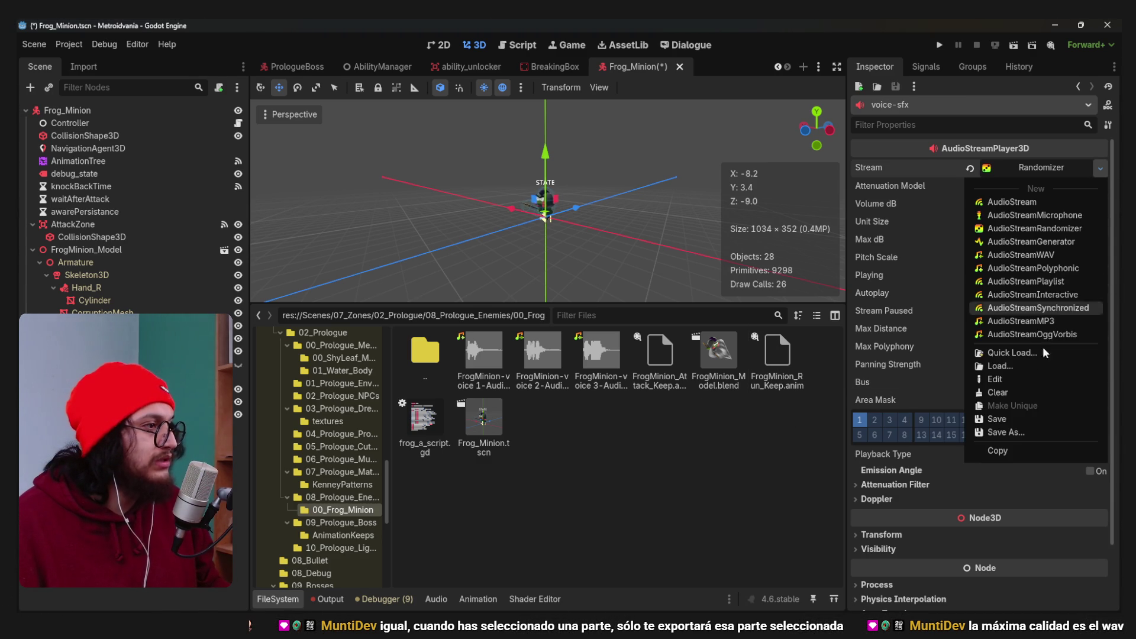
click(1019, 433)
click(326, 355)
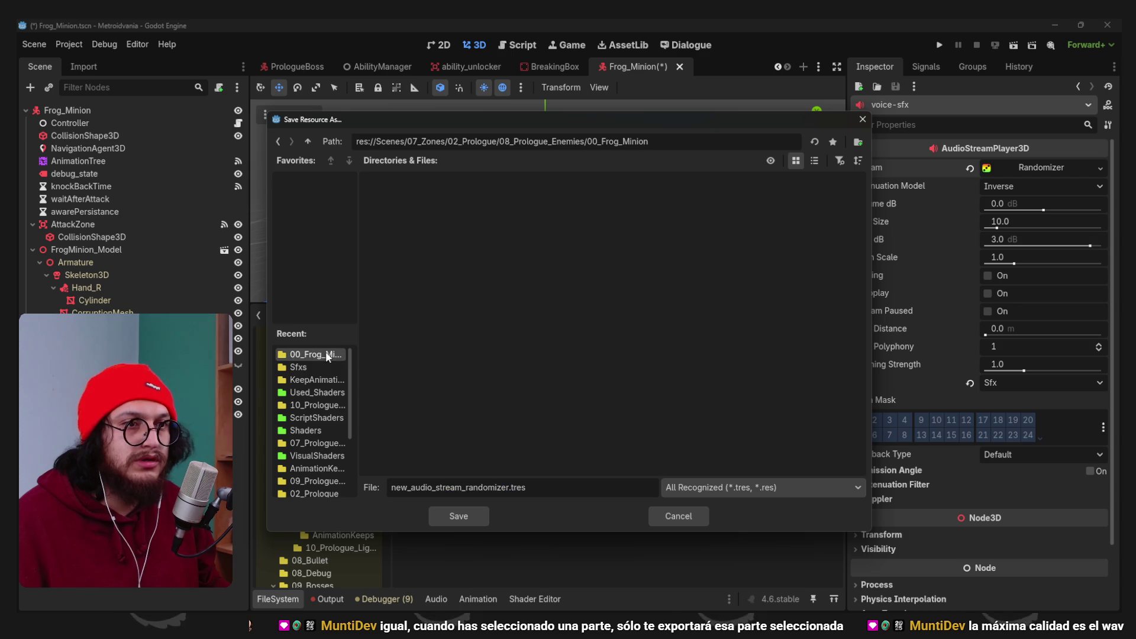
double_click(510, 486)
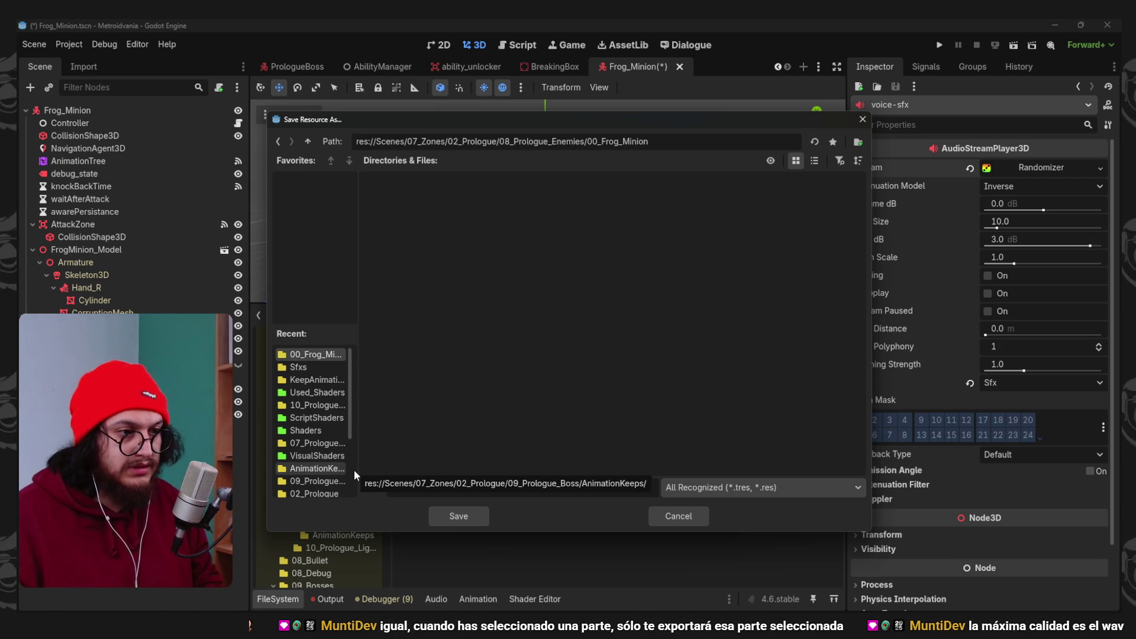
key(Return)
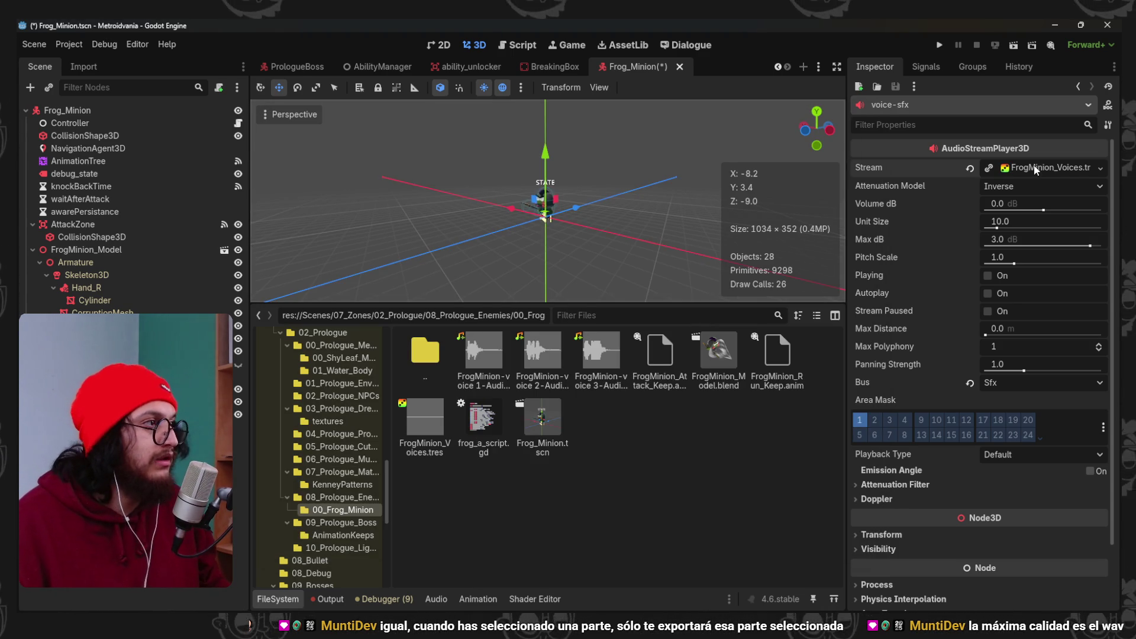
Add the voice 1, voice 2 and voice 3 clips as three randomizer stream slots.
click(1041, 168)
click(913, 240)
click(982, 257)
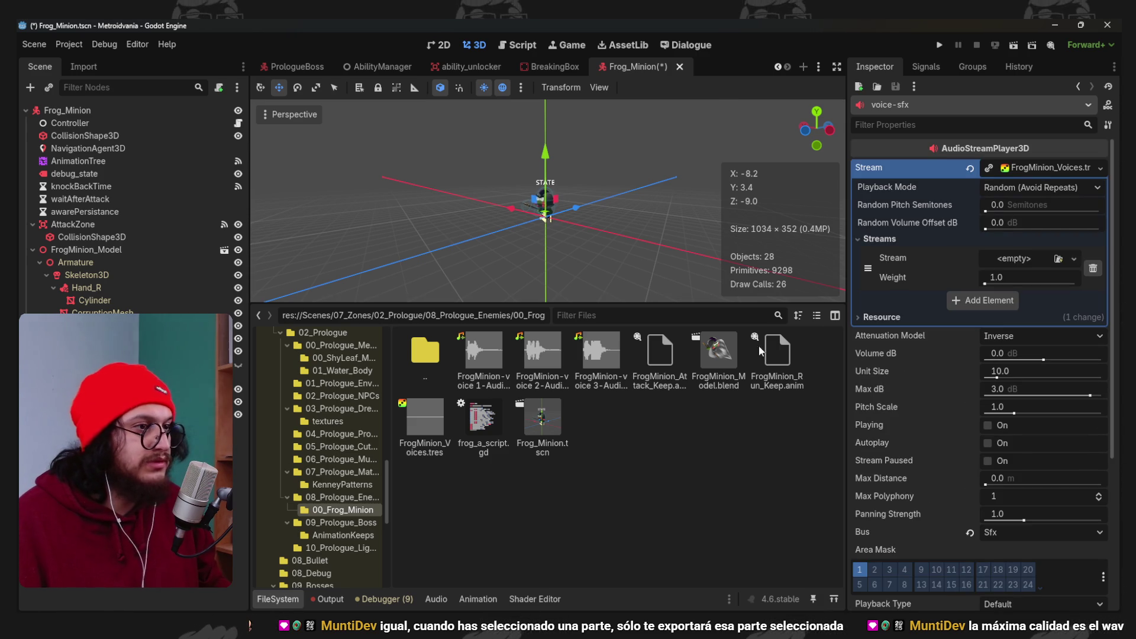
drag(488, 344, 923, 316)
drag(1021, 267, 1022, 267)
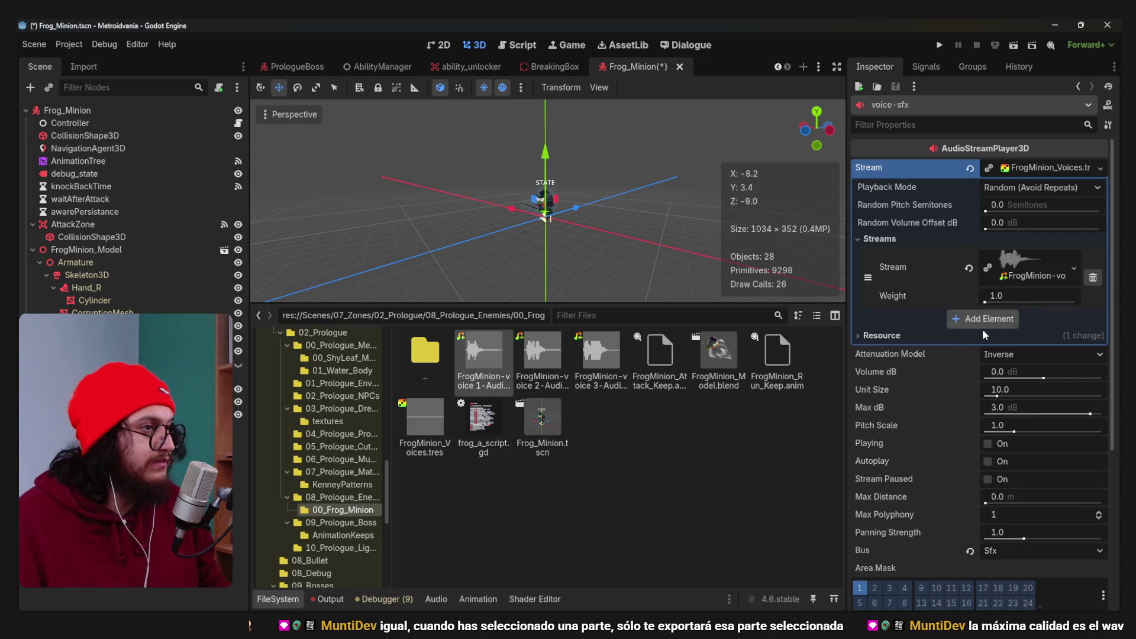
click(982, 318)
drag(981, 332, 1017, 320)
click(982, 362)
drag(600, 355, 998, 389)
Set random pitch and volume variation to 3.0, then save the Frog_Minion scene.
click(1009, 204)
key(Tab)
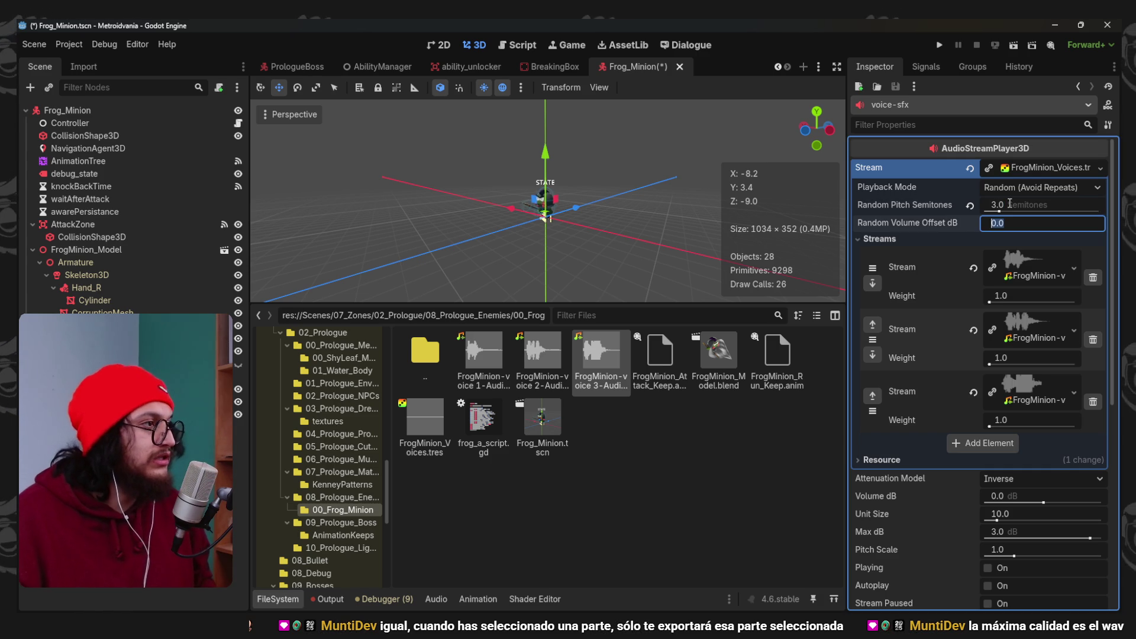
scroll(923, 414, down, 3)
scroll(926, 462, up, 3)
scroll(918, 441, down, 3)
scroll(918, 441, up, 3)
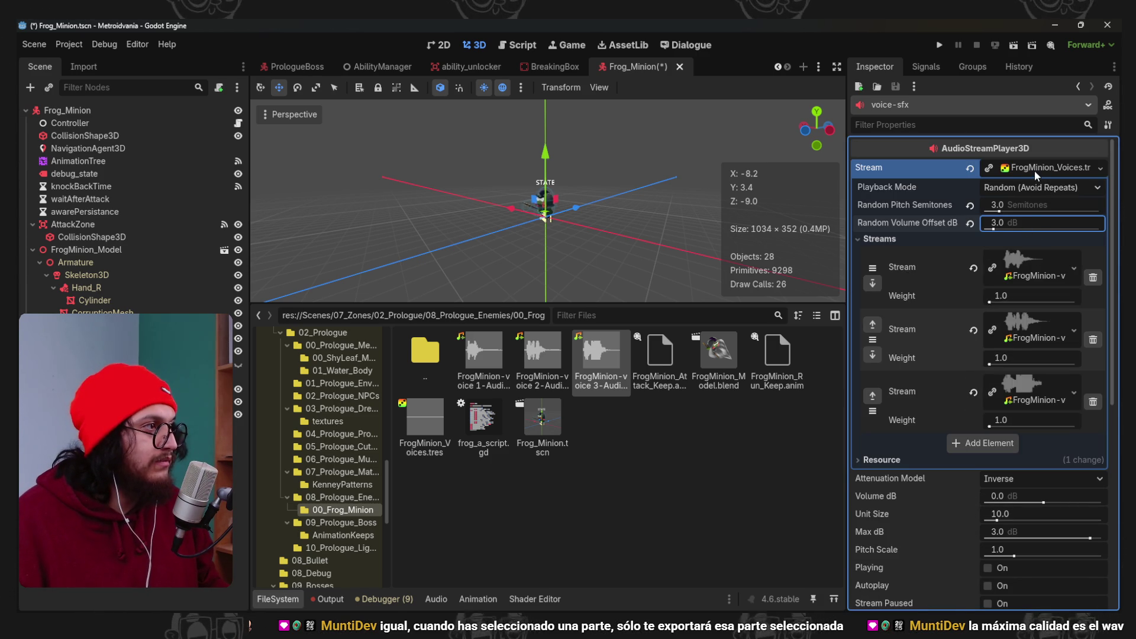
click(1034, 170)
key(ctrl+s)
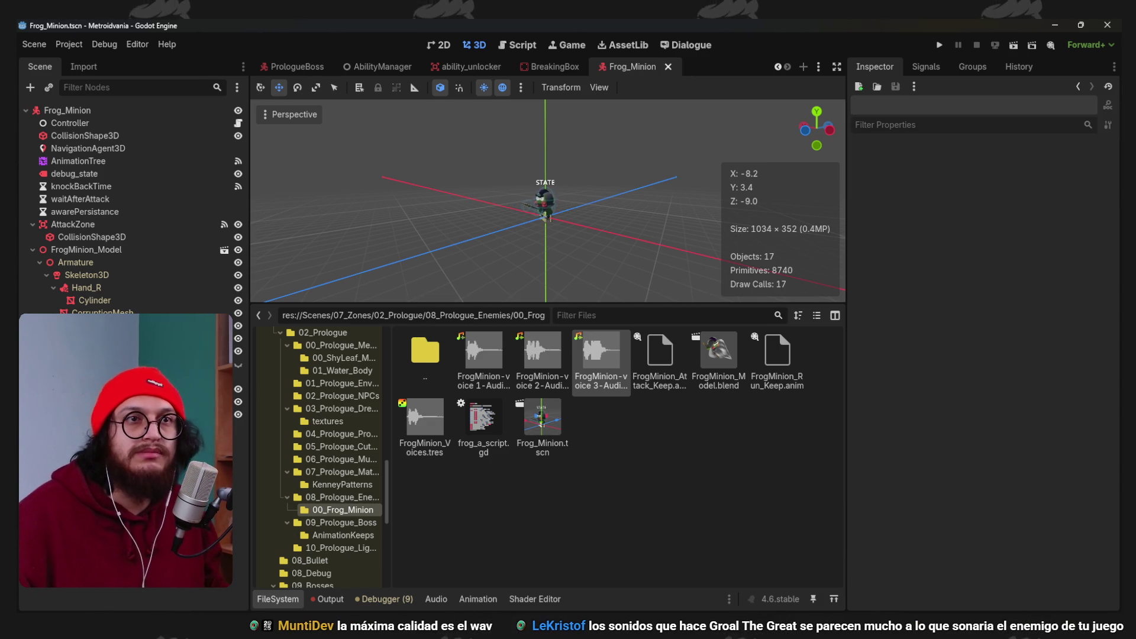
click(239, 123)
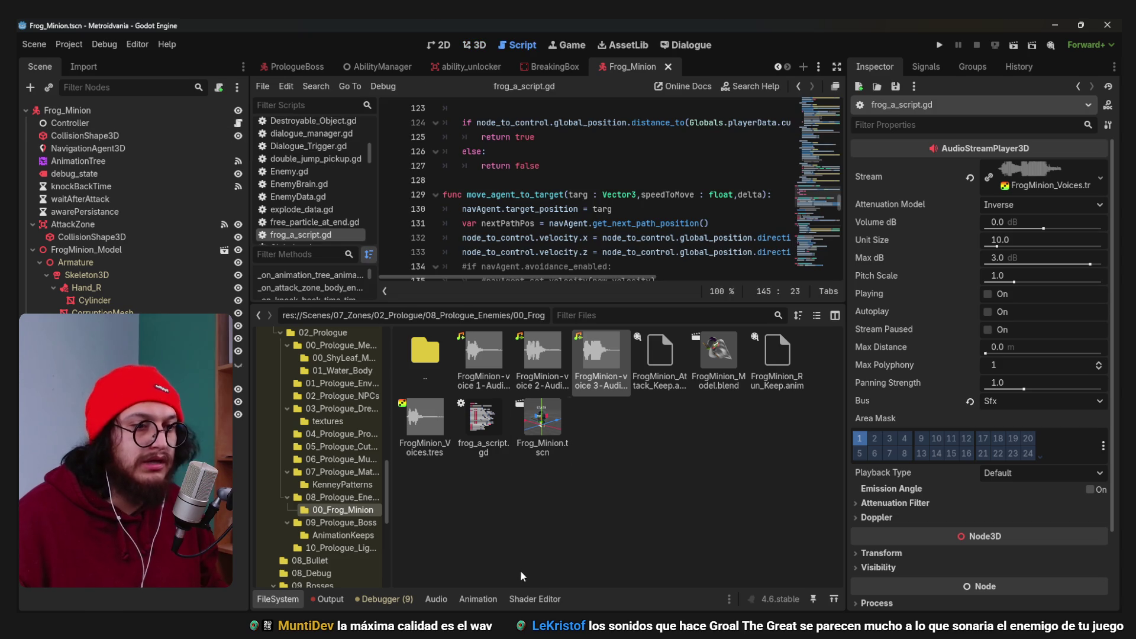
click(277, 598)
scroll(591, 355, up, 20)
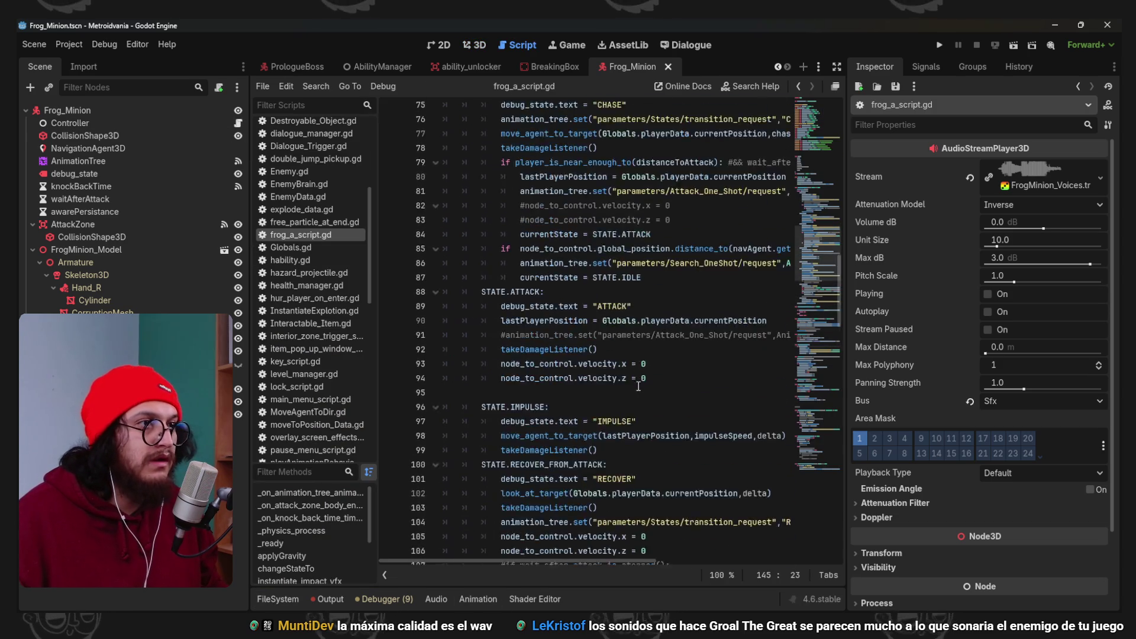
scroll(591, 372, up, 12)
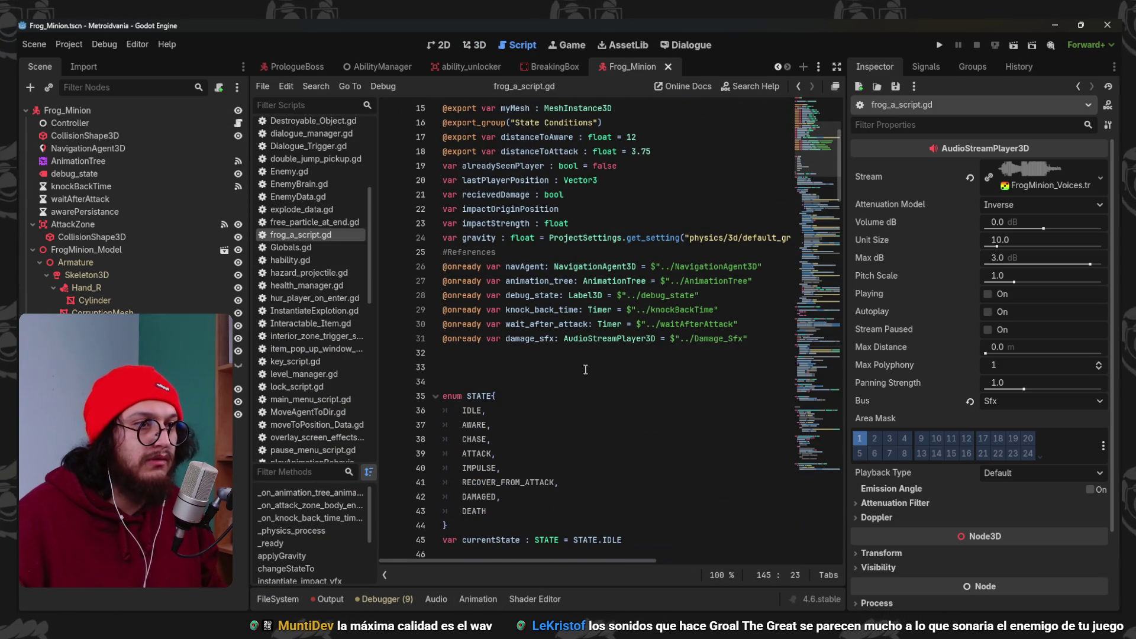
click(501, 359)
drag(88, 415, 503, 355)
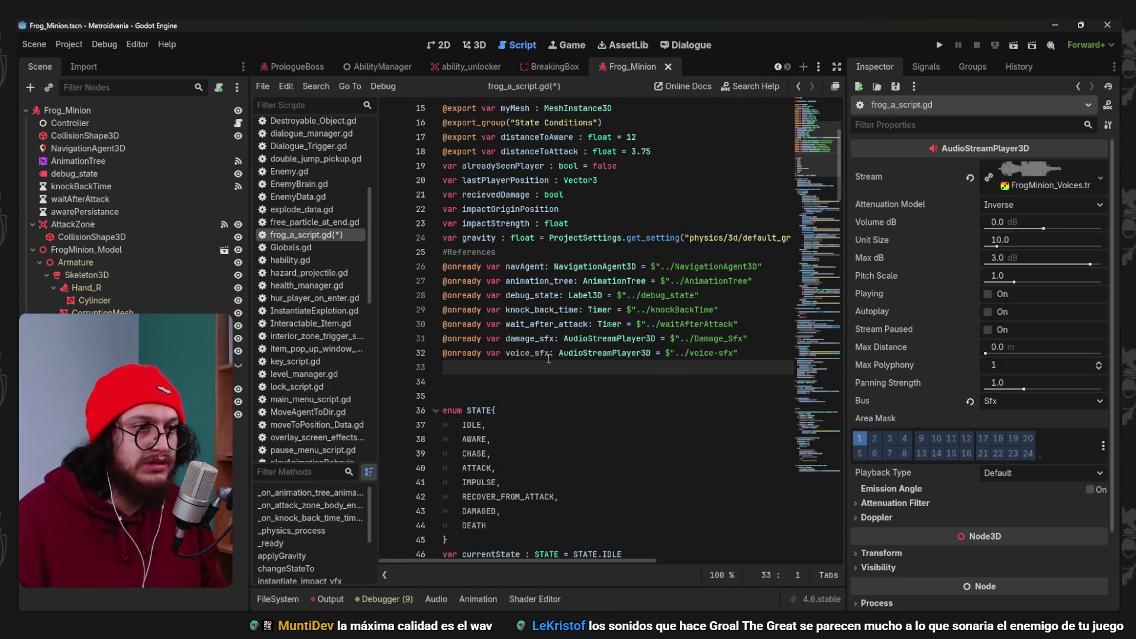
click(535, 353)
double_click(536, 353)
Insert voice_sfx.play() just before the switch to AWARE and save the script.
scroll(579, 424, down, 12)
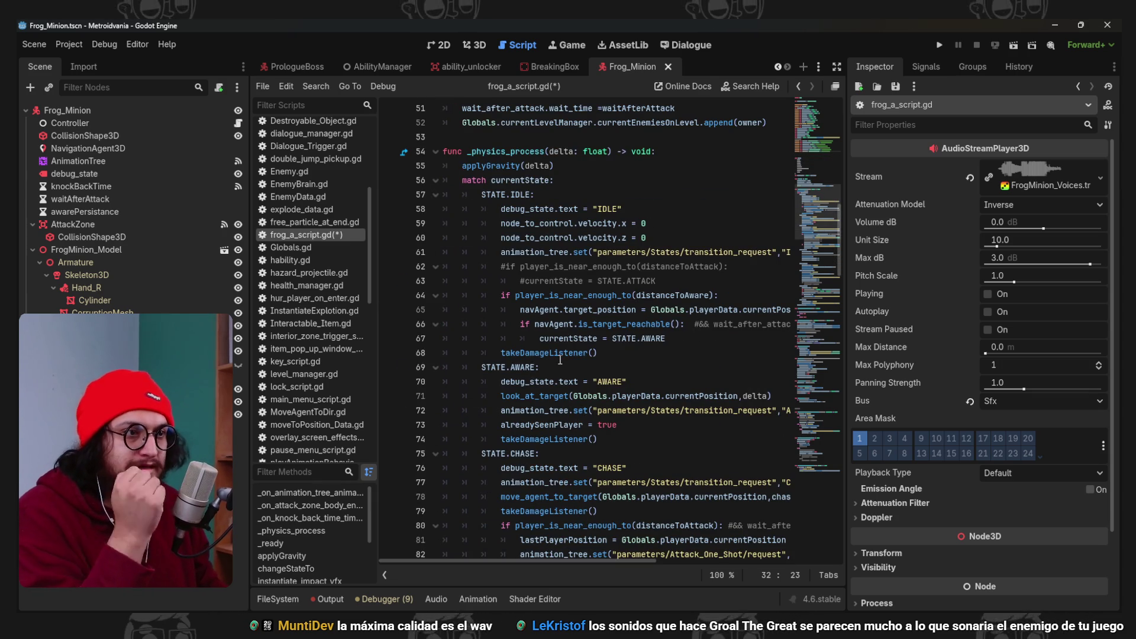
click(537, 338)
scroll(529, 532, right, 2)
key(Return)
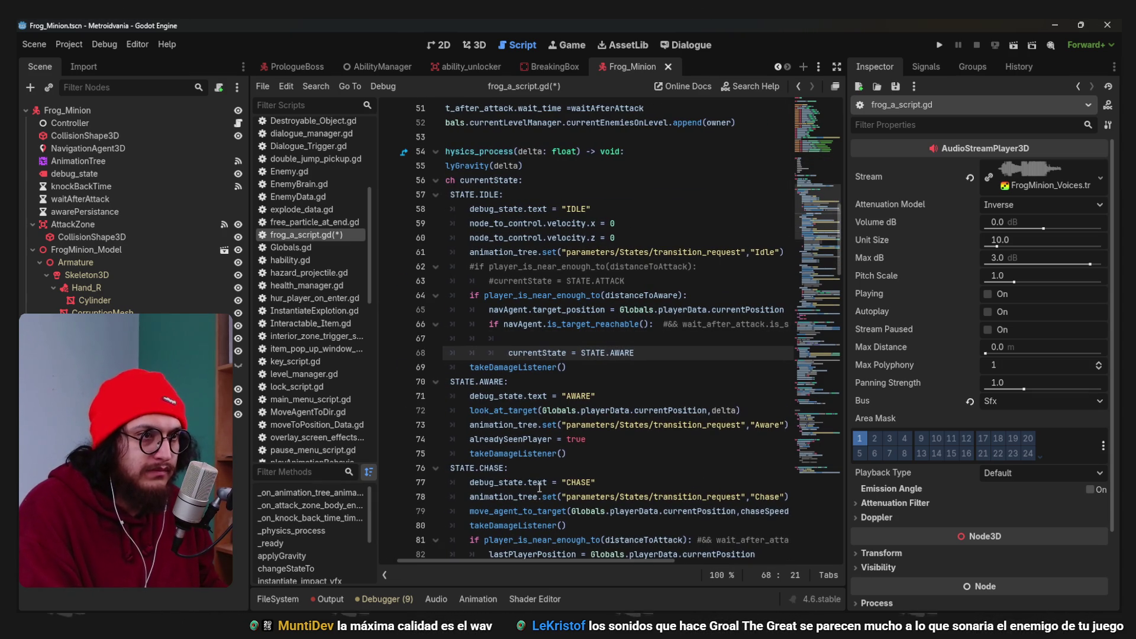
key(Up)
text(voice_sfx)
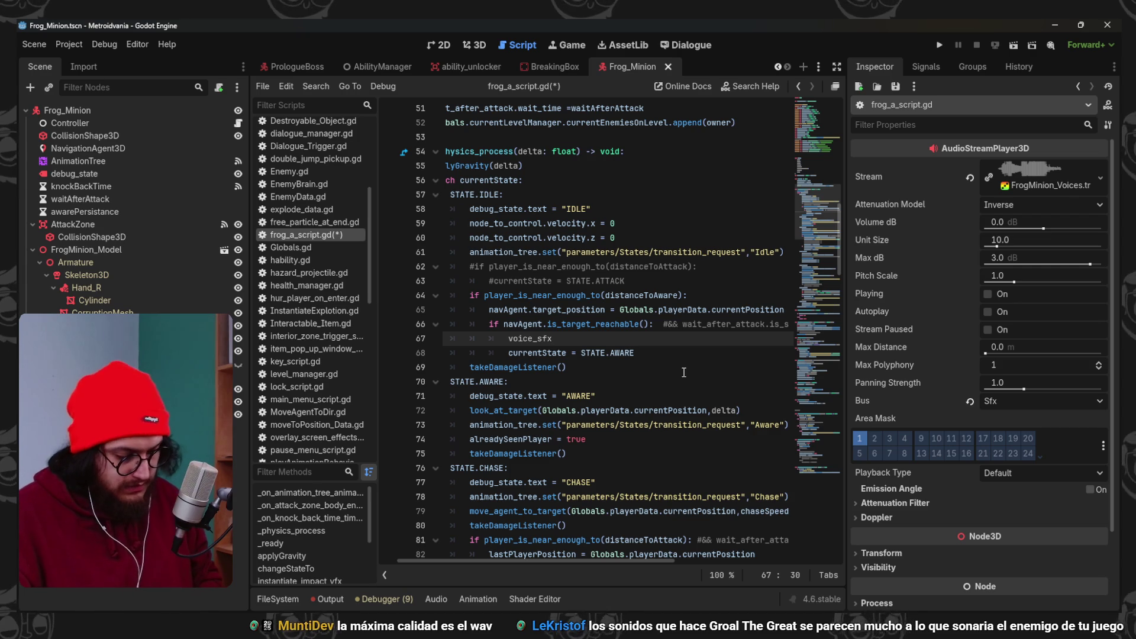
text(.play())
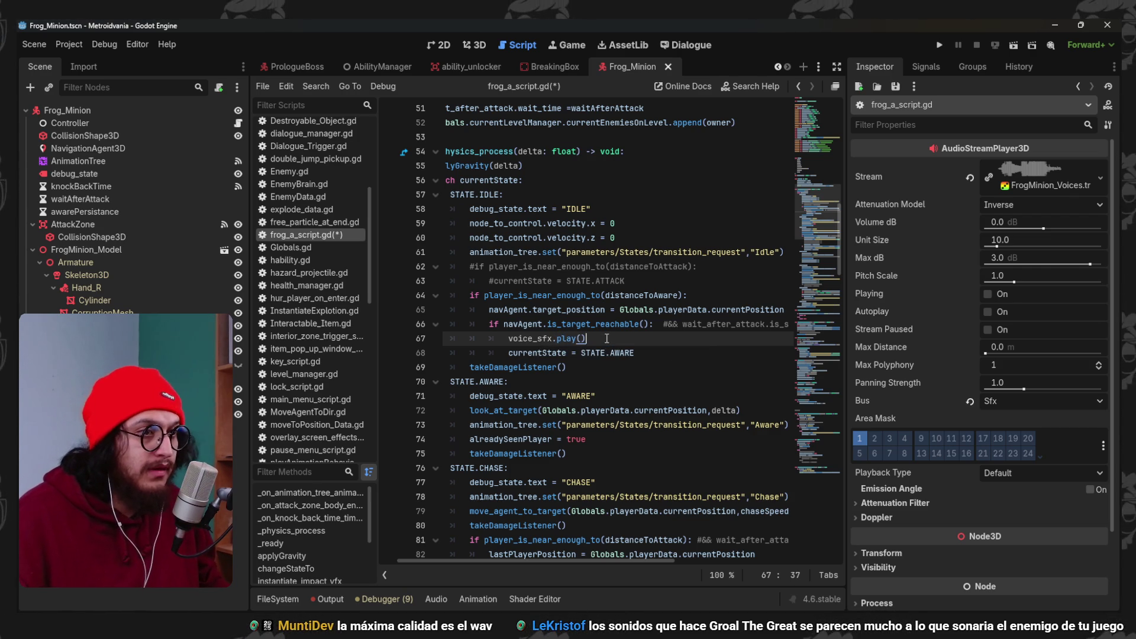
key(ctrl+s)
Add voice_sfx.play() after the damage sound call in takeDamageListener.
scroll(570, 373, down, 6)
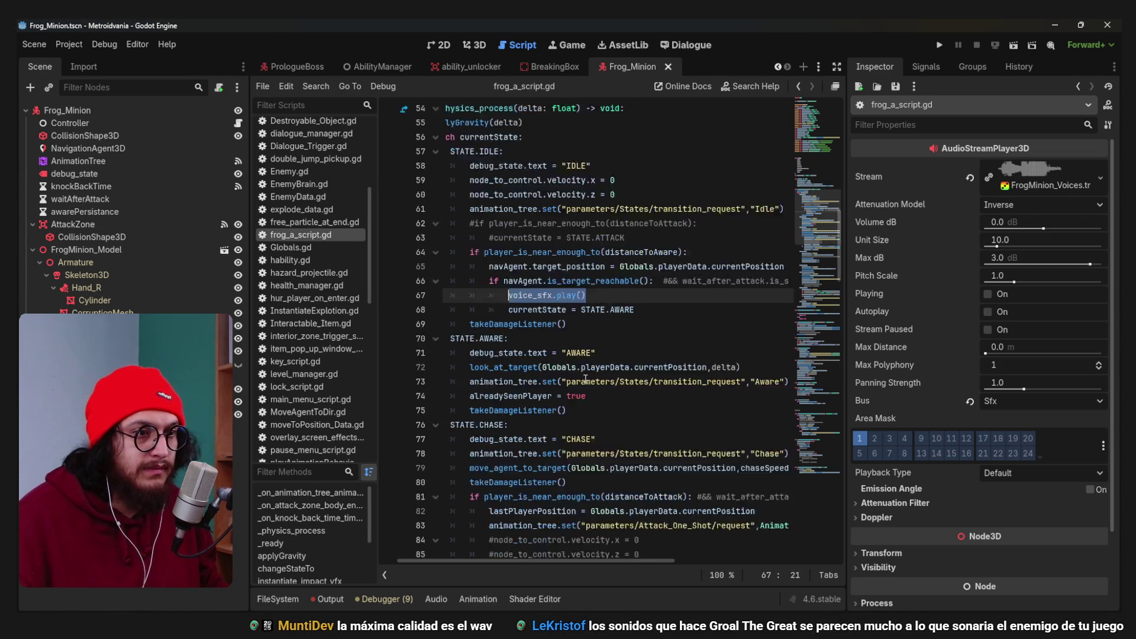
scroll(585, 380, down, 11)
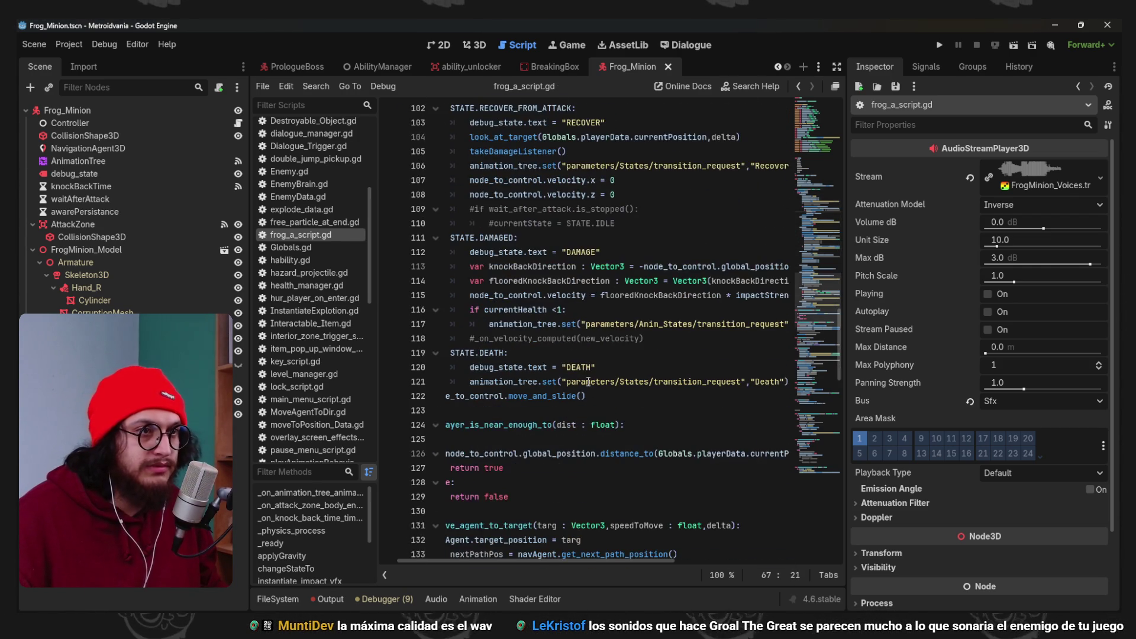
scroll(588, 381, down, 7)
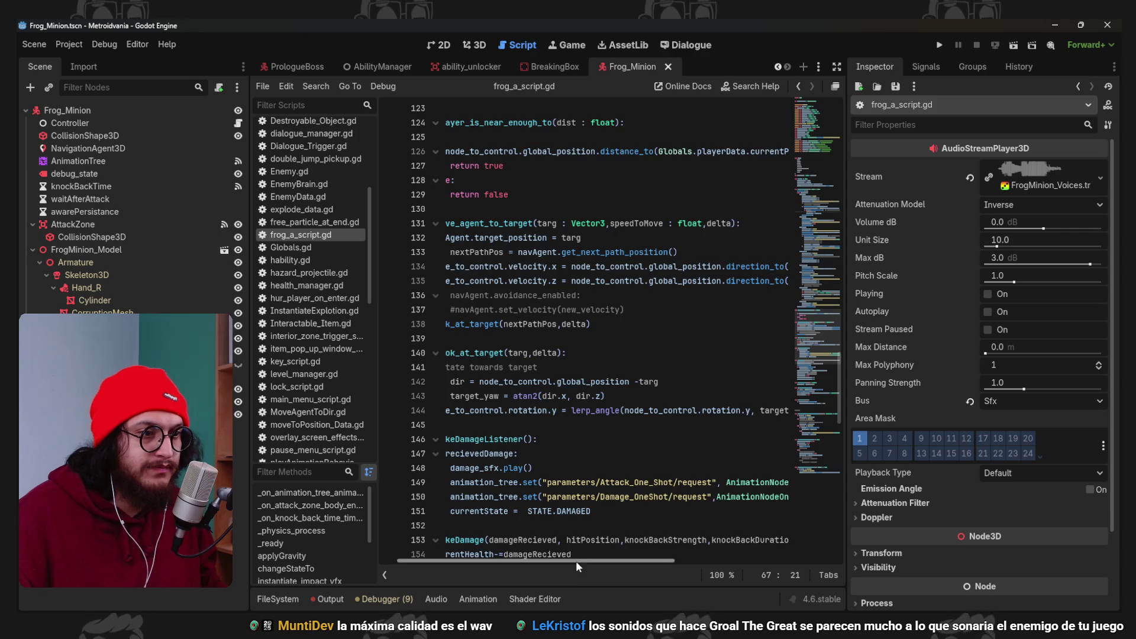
scroll(555, 447, left, 1)
scroll(555, 447, down, 6)
scroll(558, 443, down, 2)
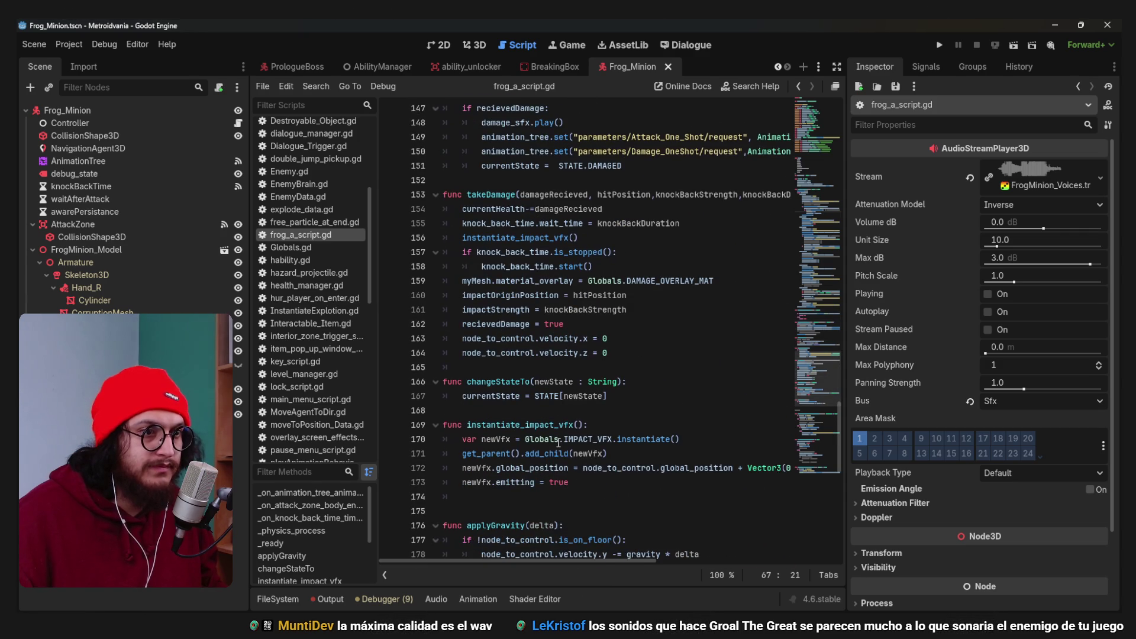
scroll(558, 443, up, 3)
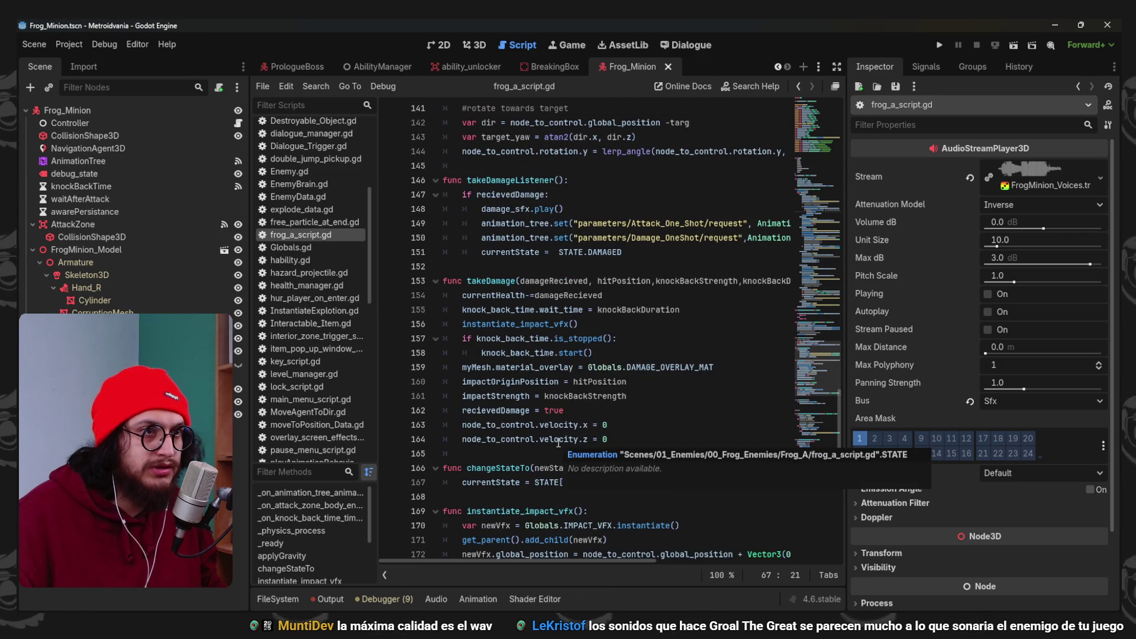
text(newState])
click(563, 252)
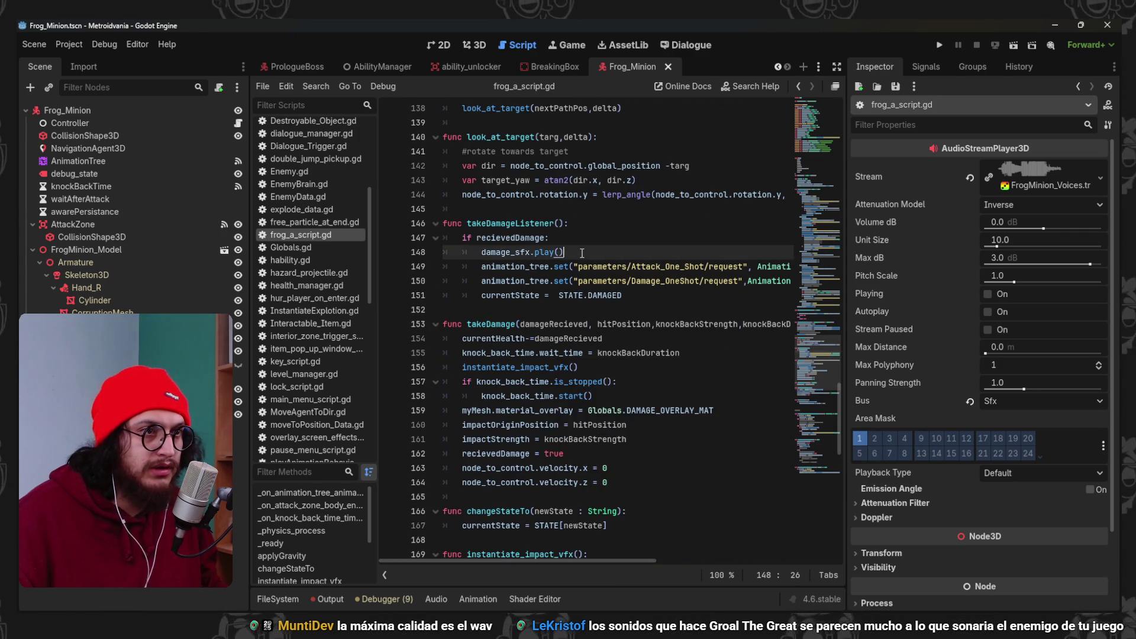
key(Return)
text(voice_sfx.play())
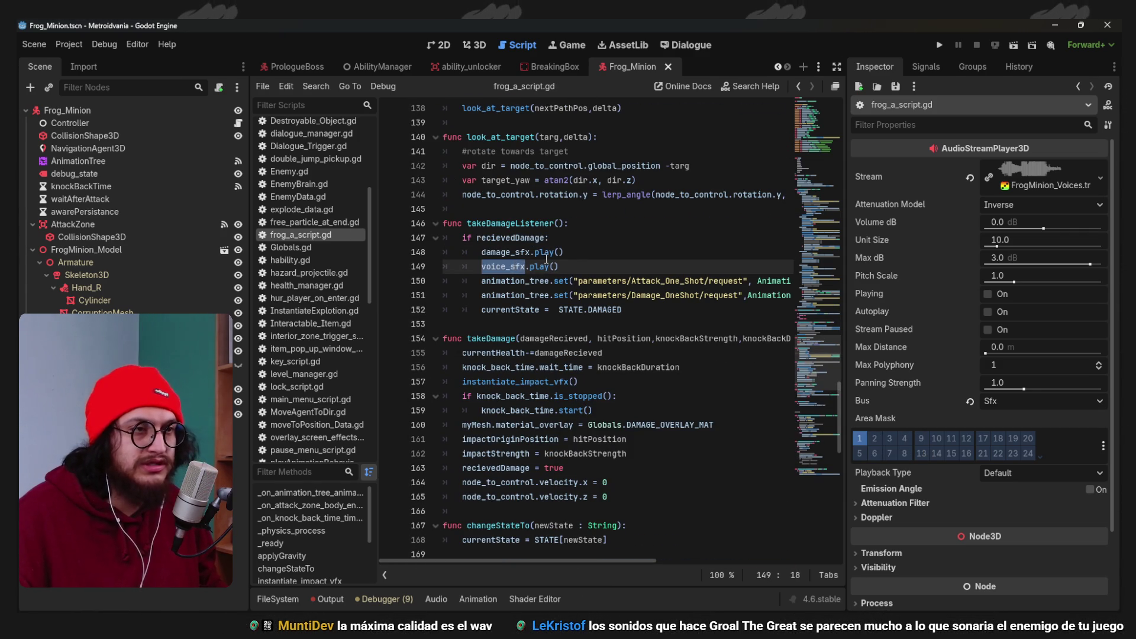
click(546, 256)
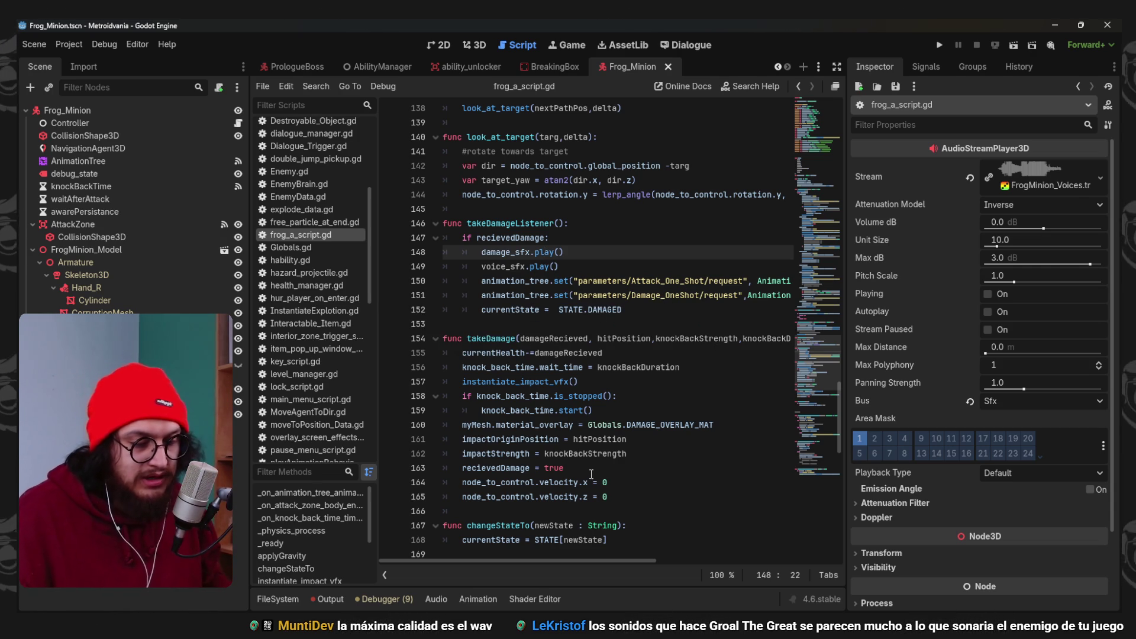
click(652, 556)
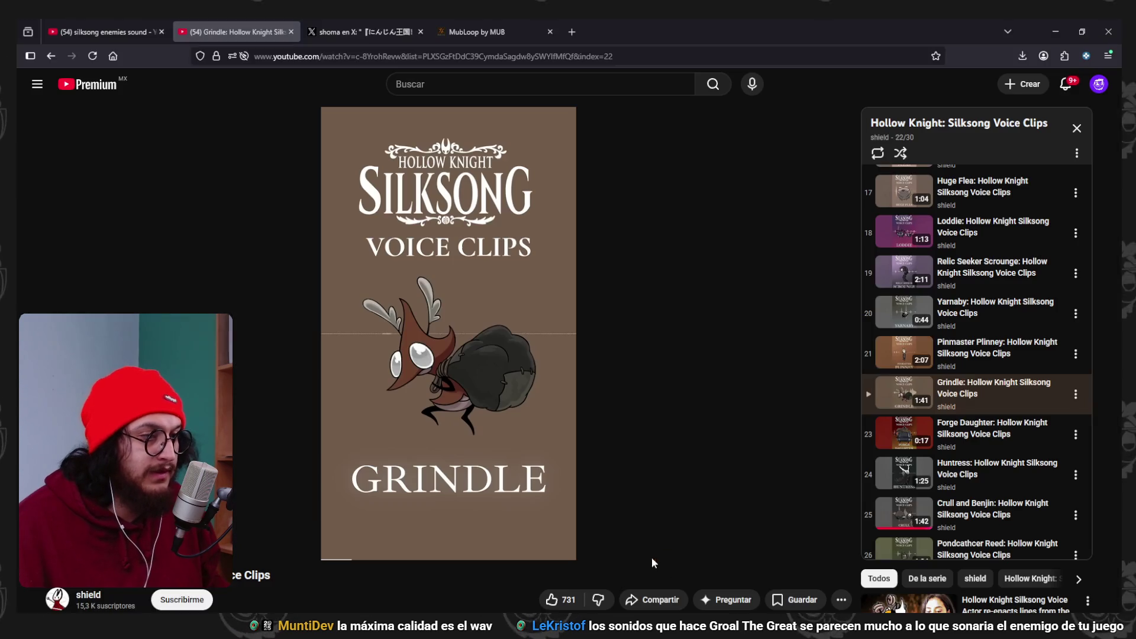
Browse the Silksong Voice Clips playlist, sampling the Yarnaby and Twelfth Architect videos.
scroll(998, 461, down, 4)
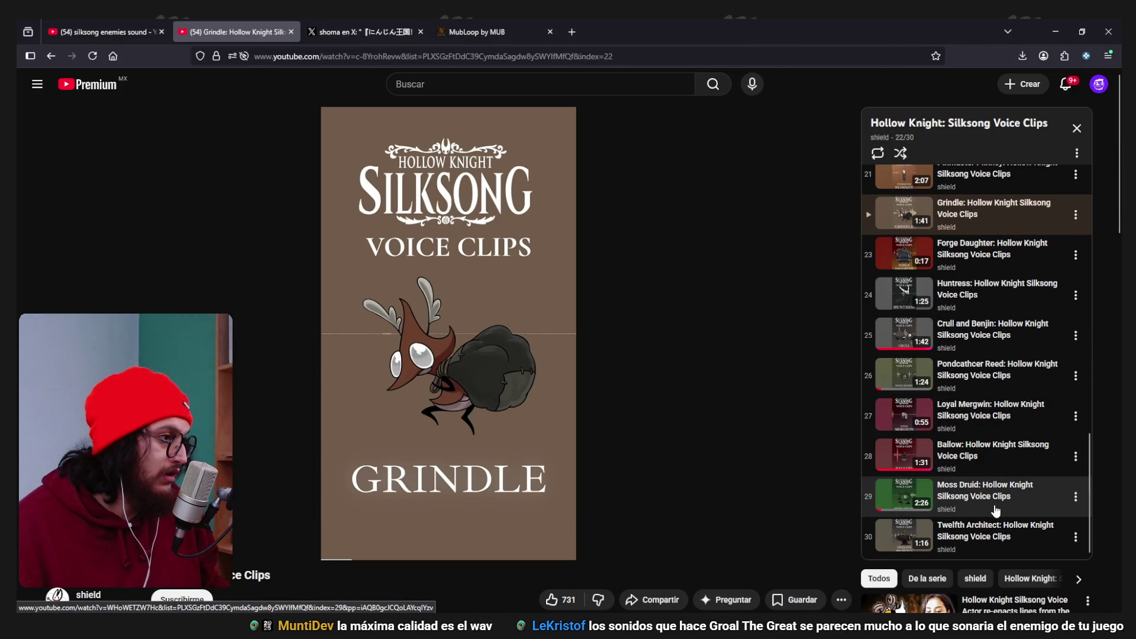
scroll(1003, 475, up, 1)
scroll(1003, 475, up, 9)
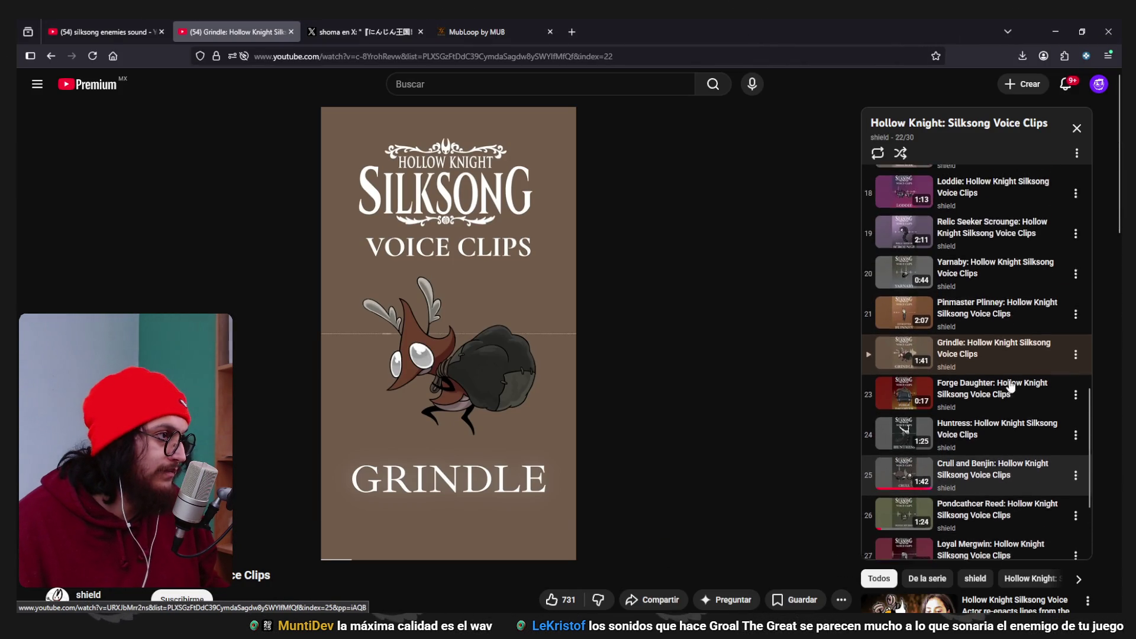
scroll(1008, 382, up, 5)
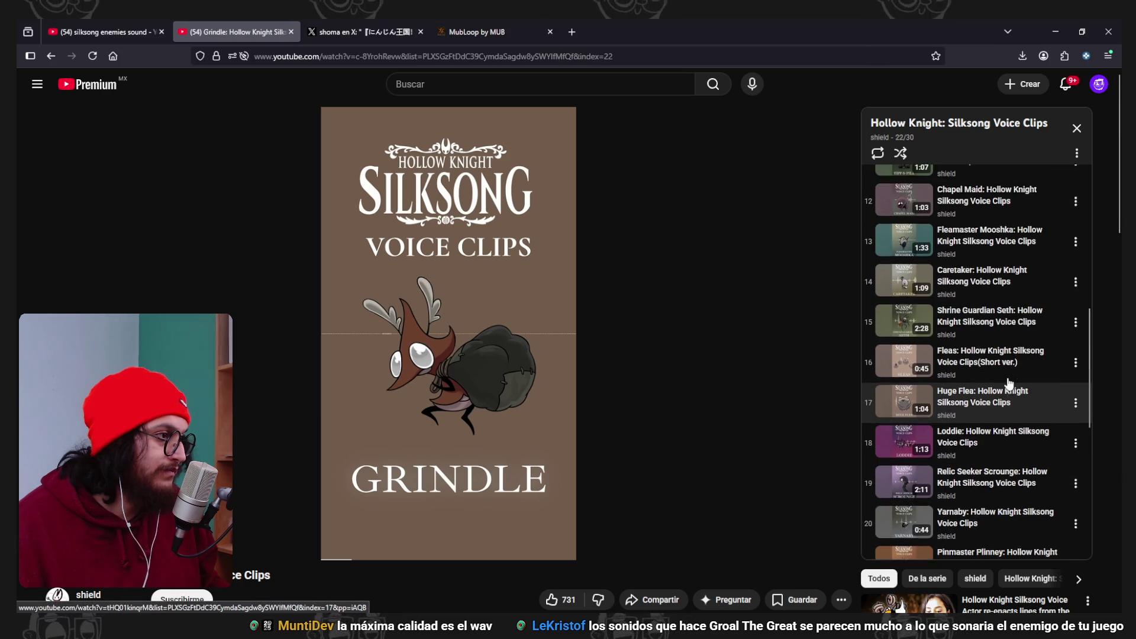
scroll(1009, 382, up, 1)
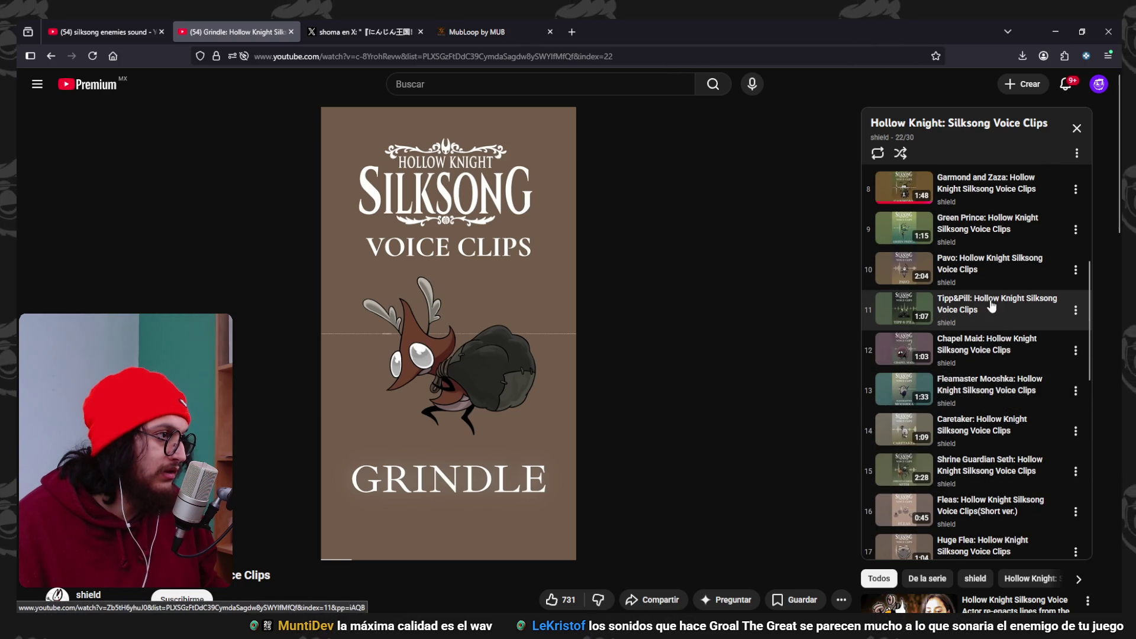
scroll(1015, 313, up, 8)
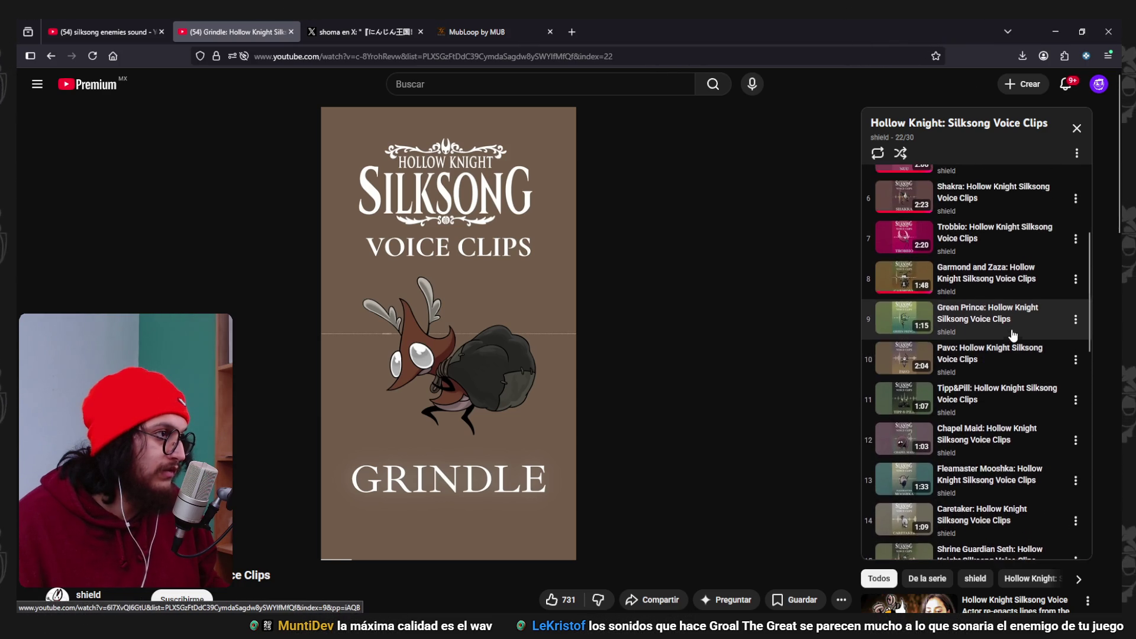
scroll(1013, 335, down, 7)
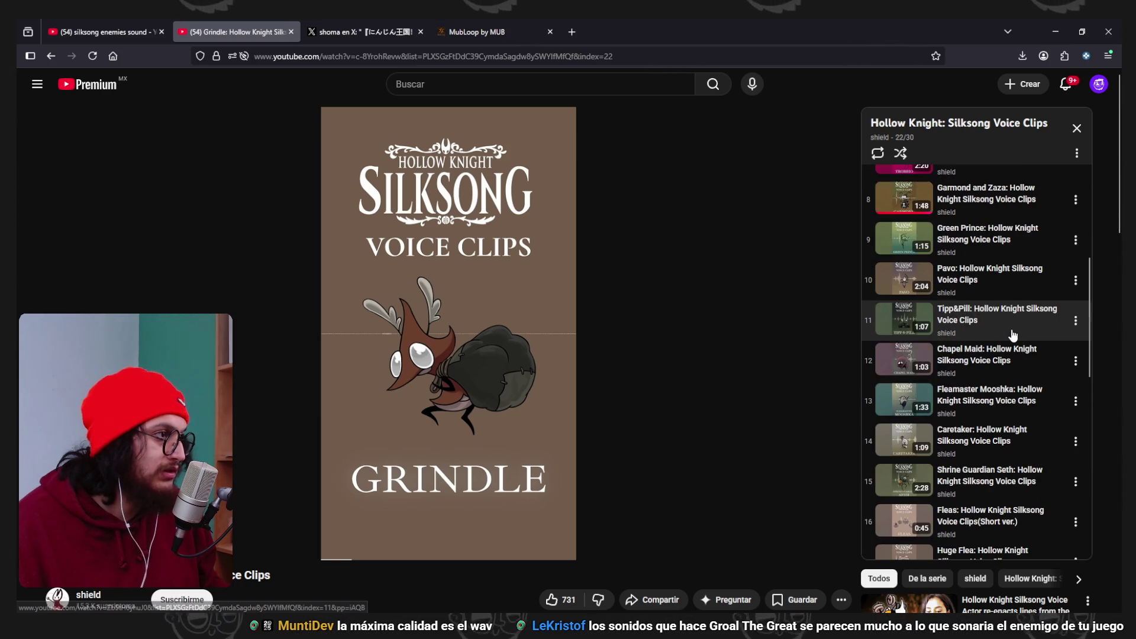
scroll(1005, 366, down, 5)
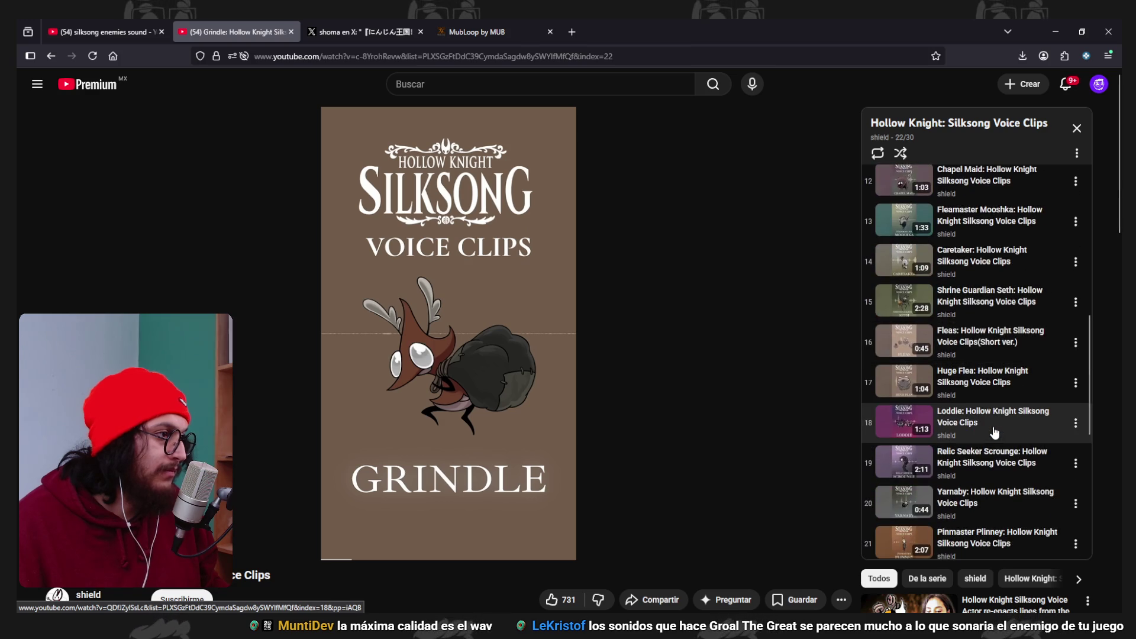
scroll(995, 423, down, 3)
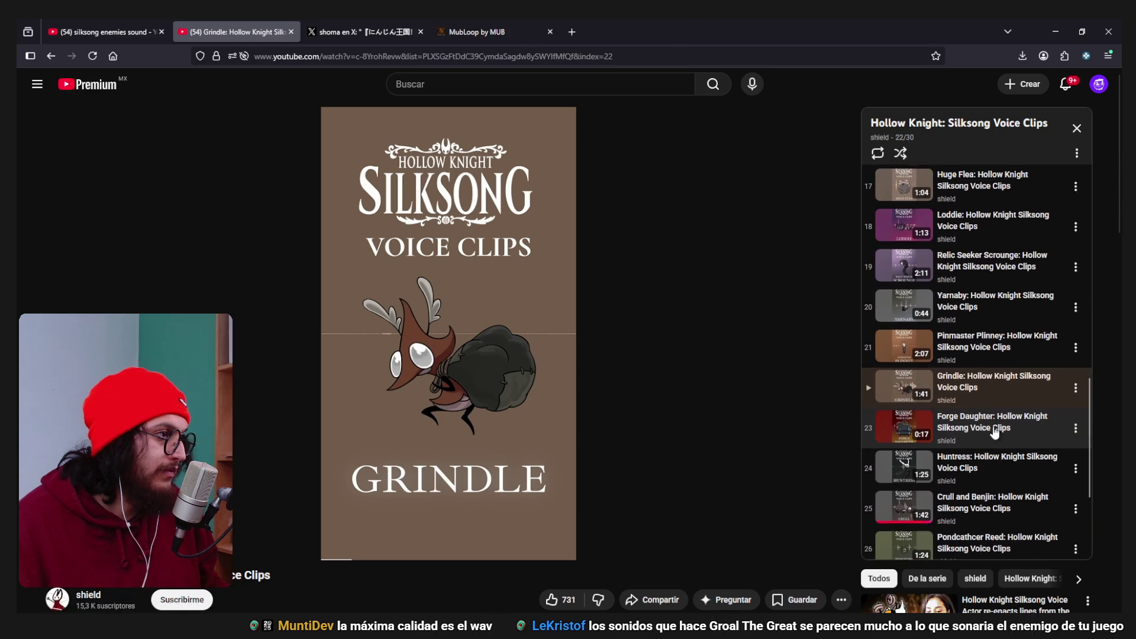
click(994, 275)
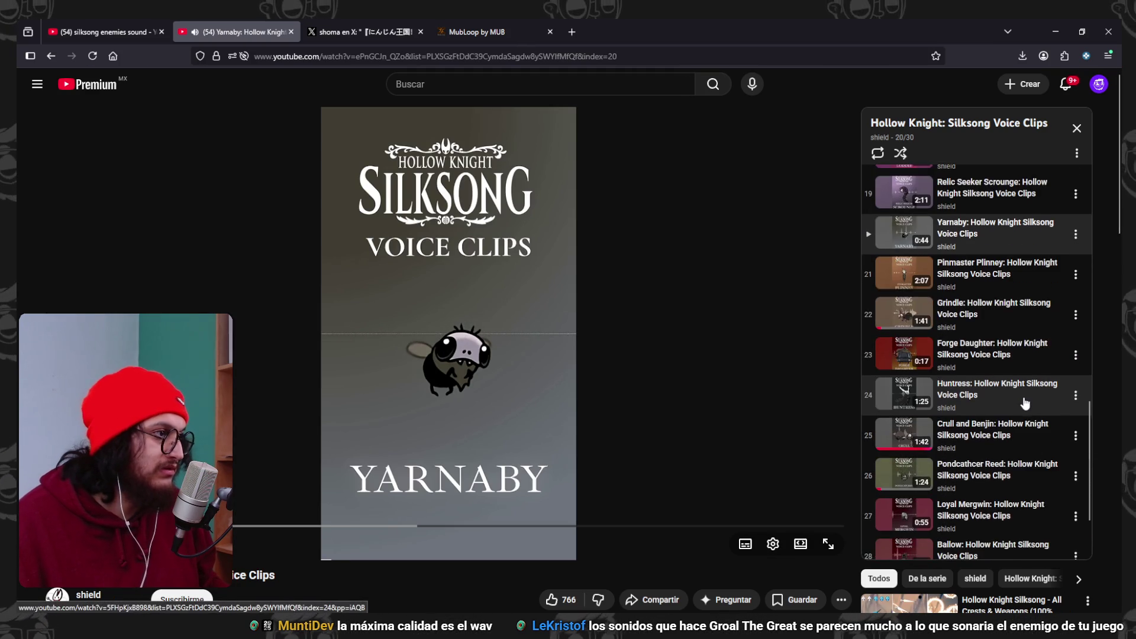
scroll(1025, 402, down, 2)
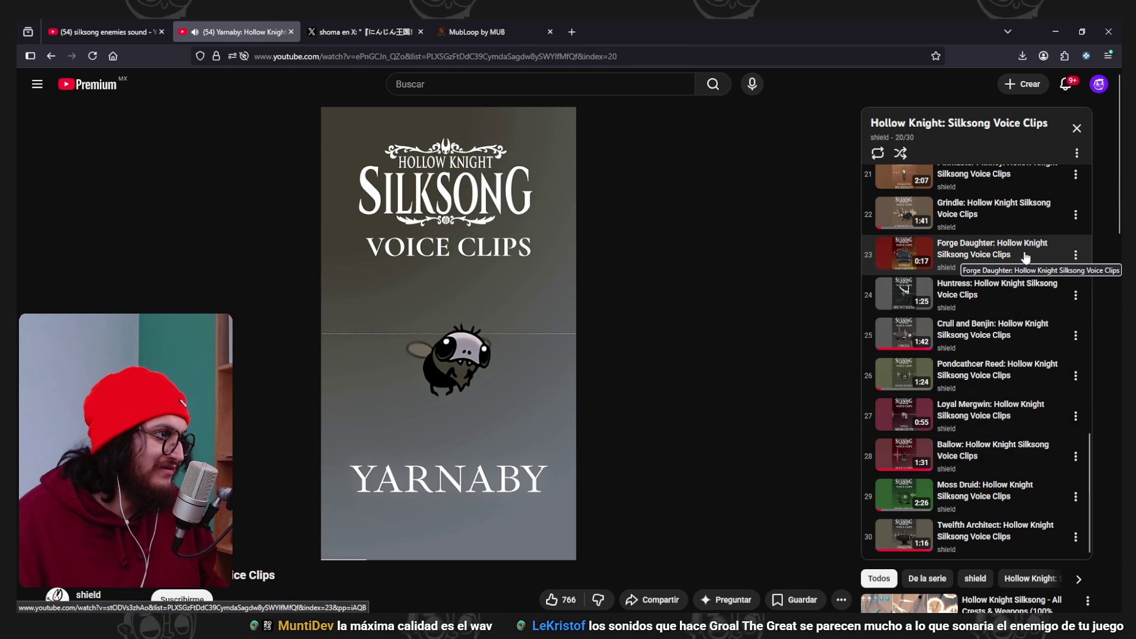
click(1018, 528)
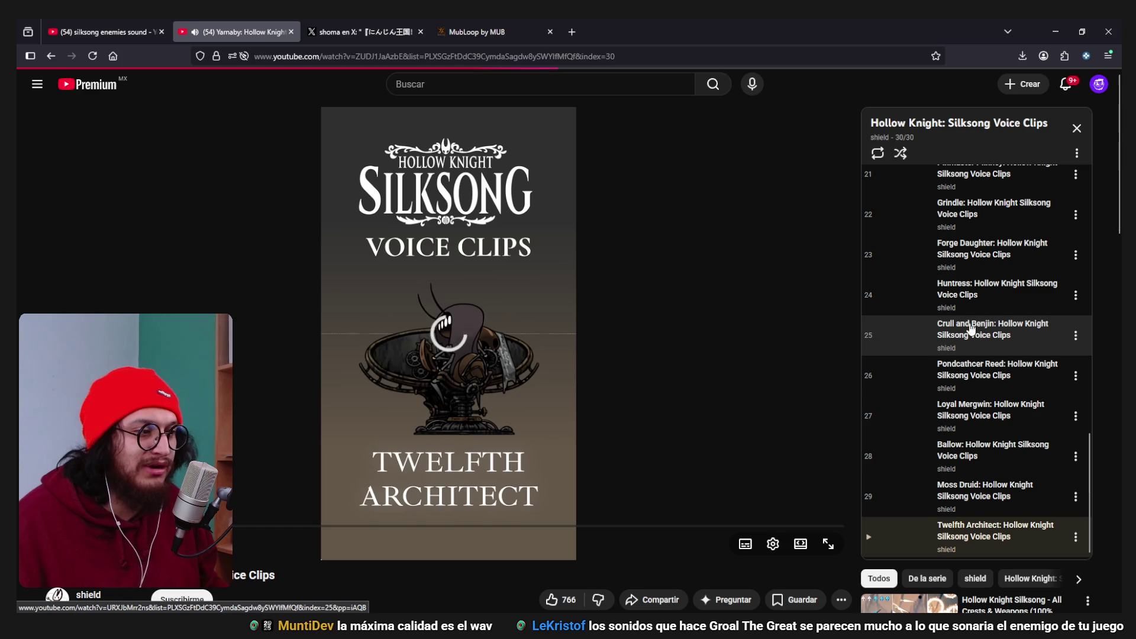
click(636, 270)
Play the Chapel Maid voice clips video and begin a 'Groal the great soun' search.
scroll(976, 354, up, 10)
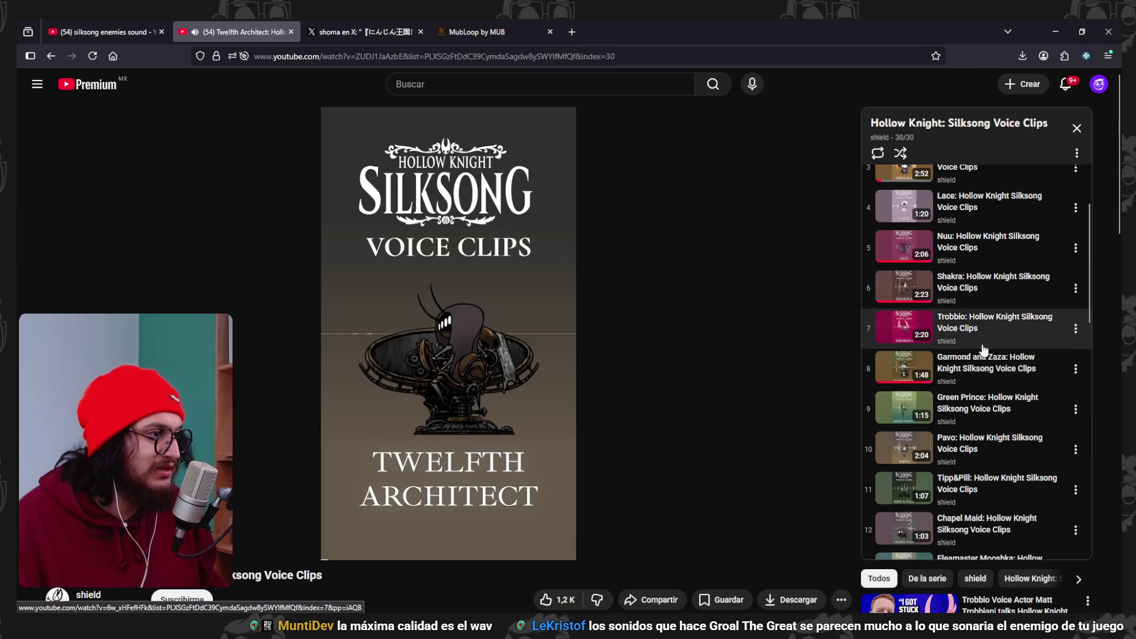
scroll(979, 334, down, 1)
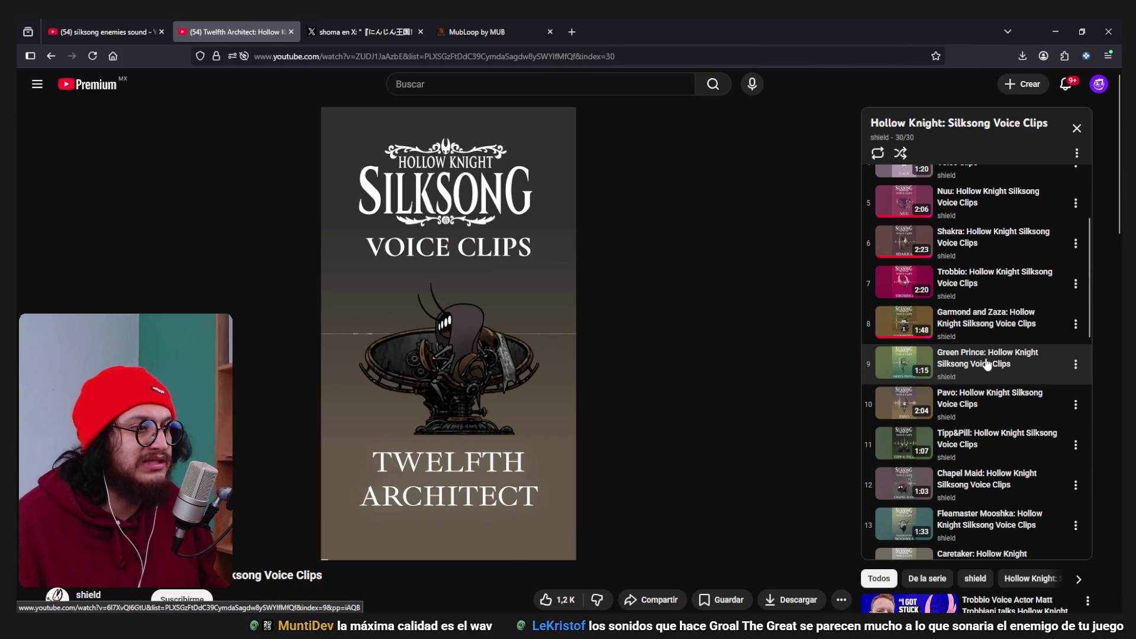
scroll(987, 367, down, 2)
click(975, 393)
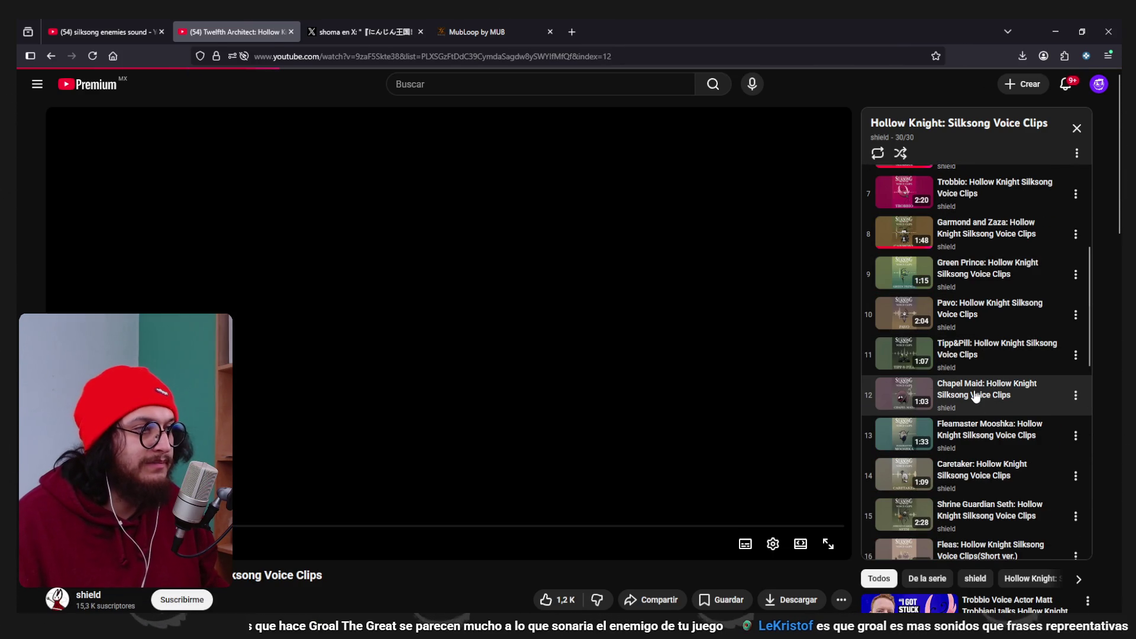
scroll(1038, 349, up, 6)
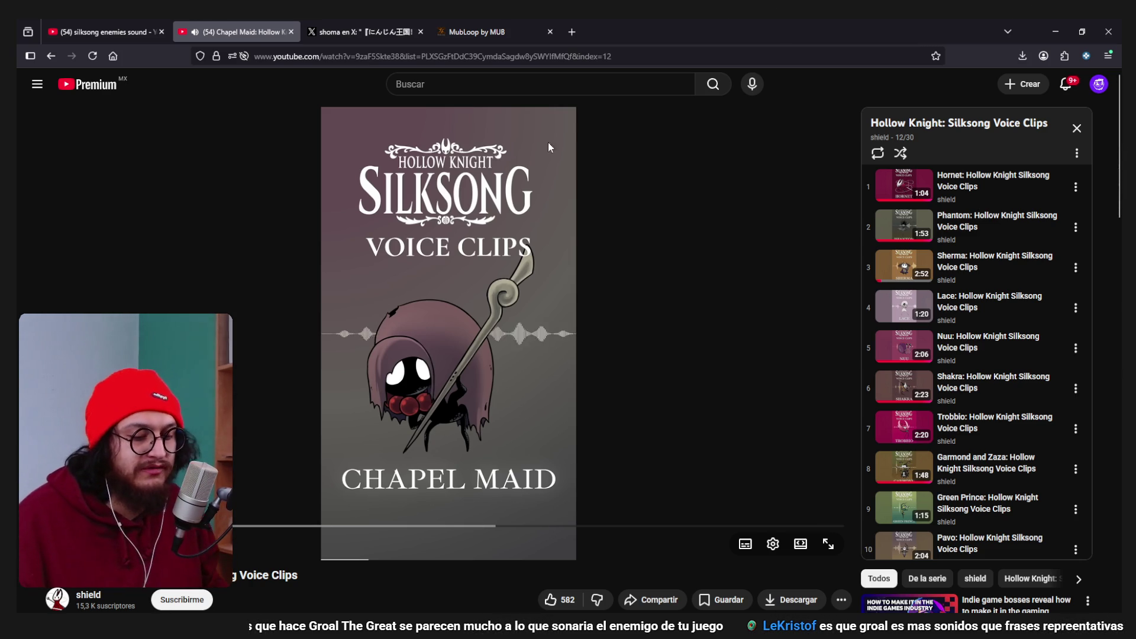
text(groal the gre)
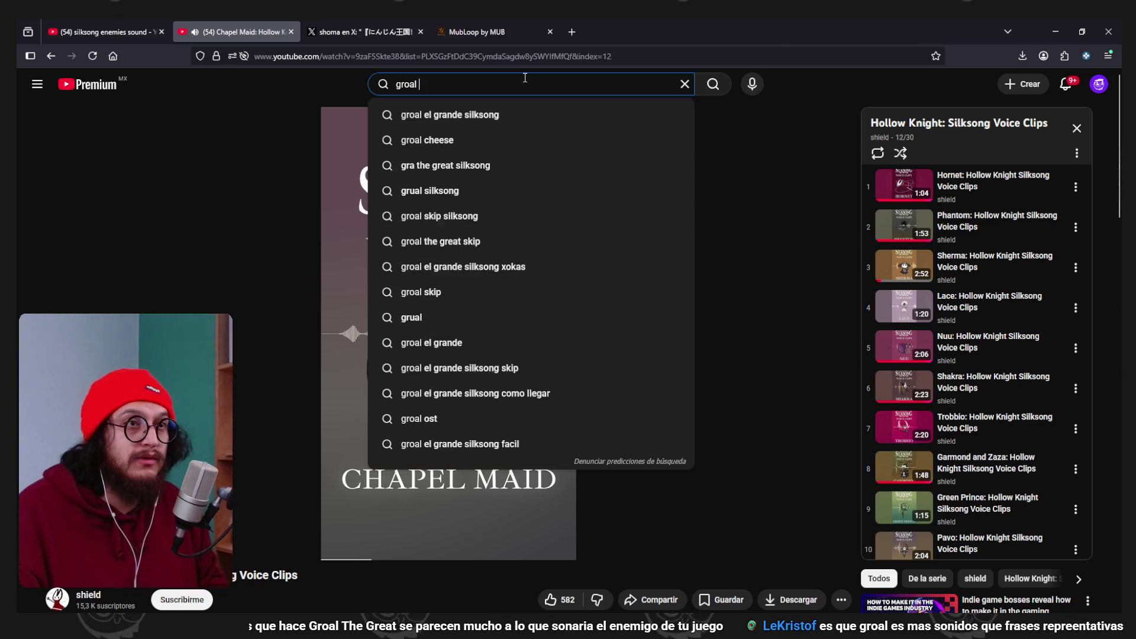
text(at)
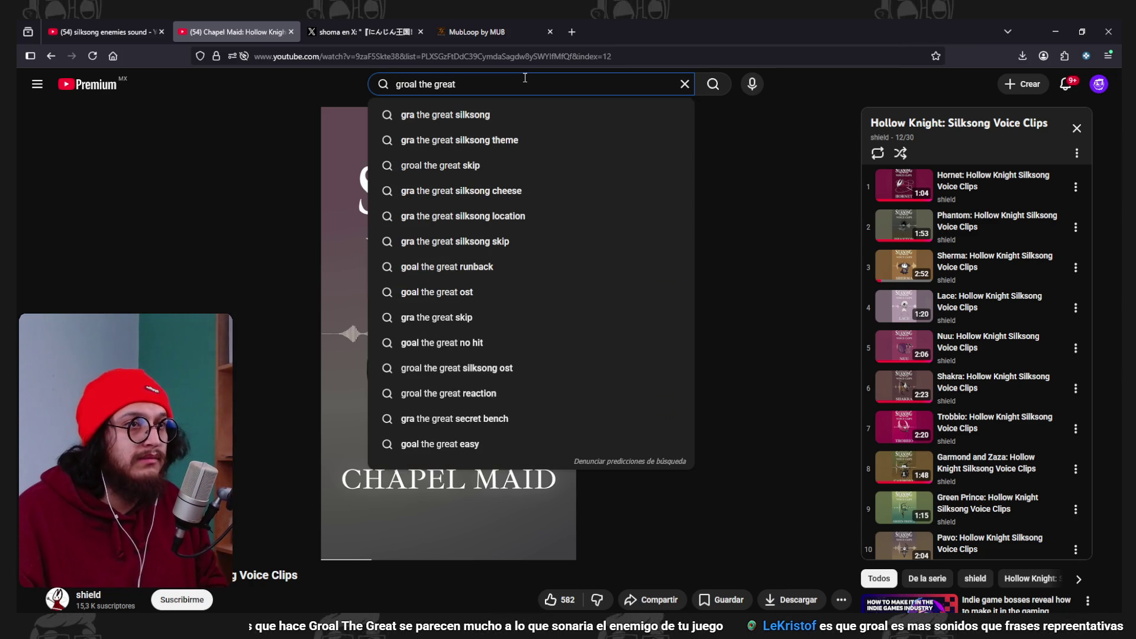
text( soun)
Search Groal the Great sounds, copy the Chapel Maid video link, and return to the results.
key(Return)
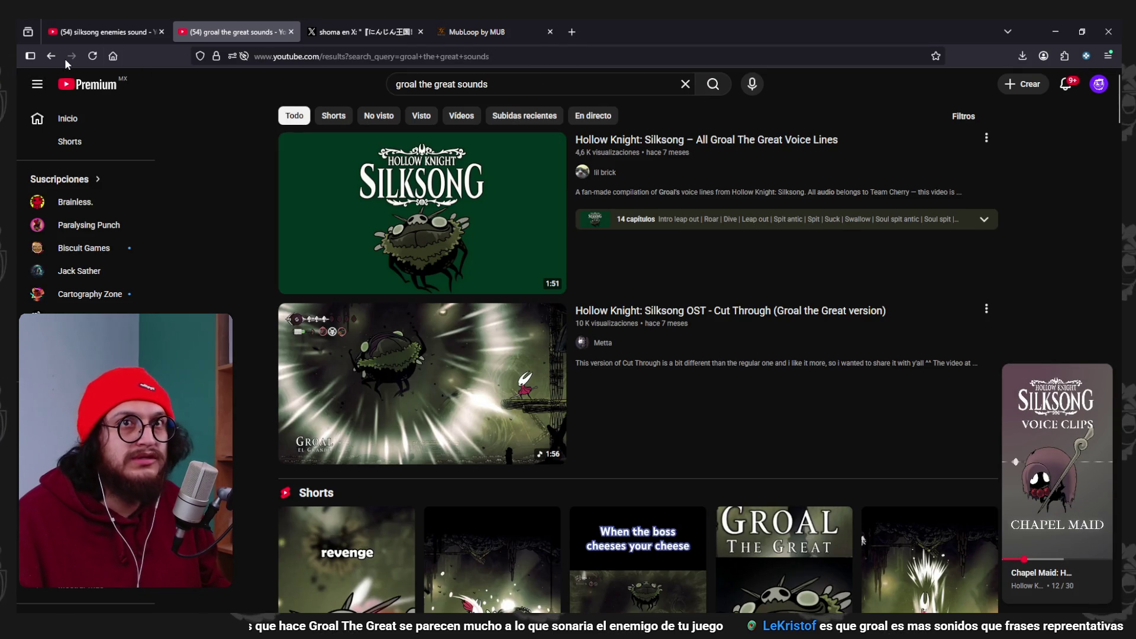
click(52, 56)
key(ctrl+l)
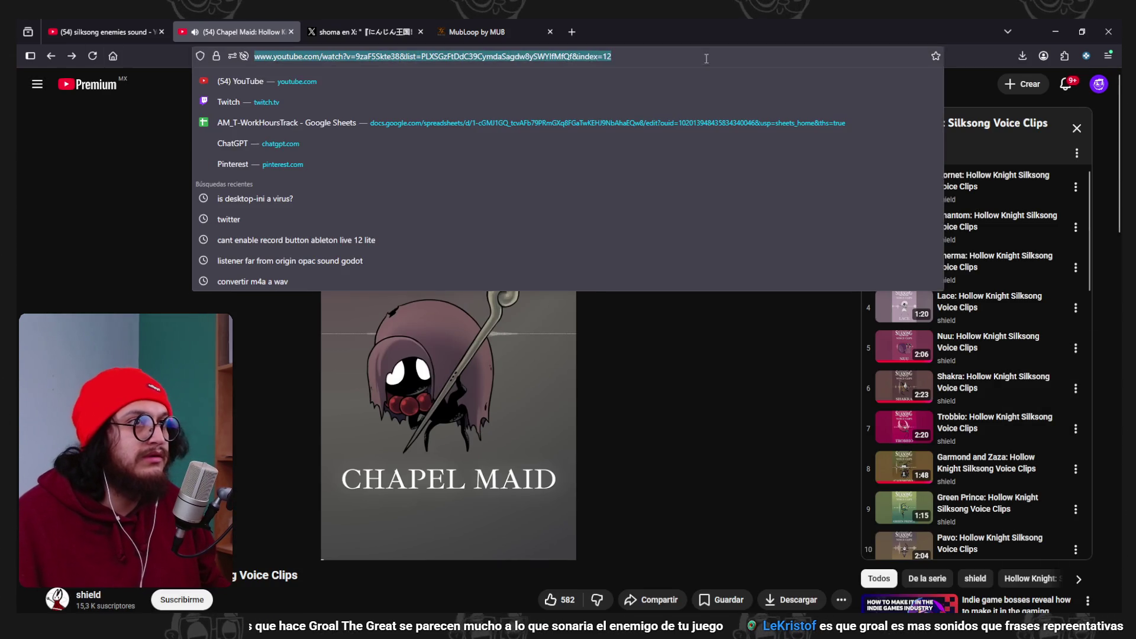
click(377, 368)
key(alt+Right)
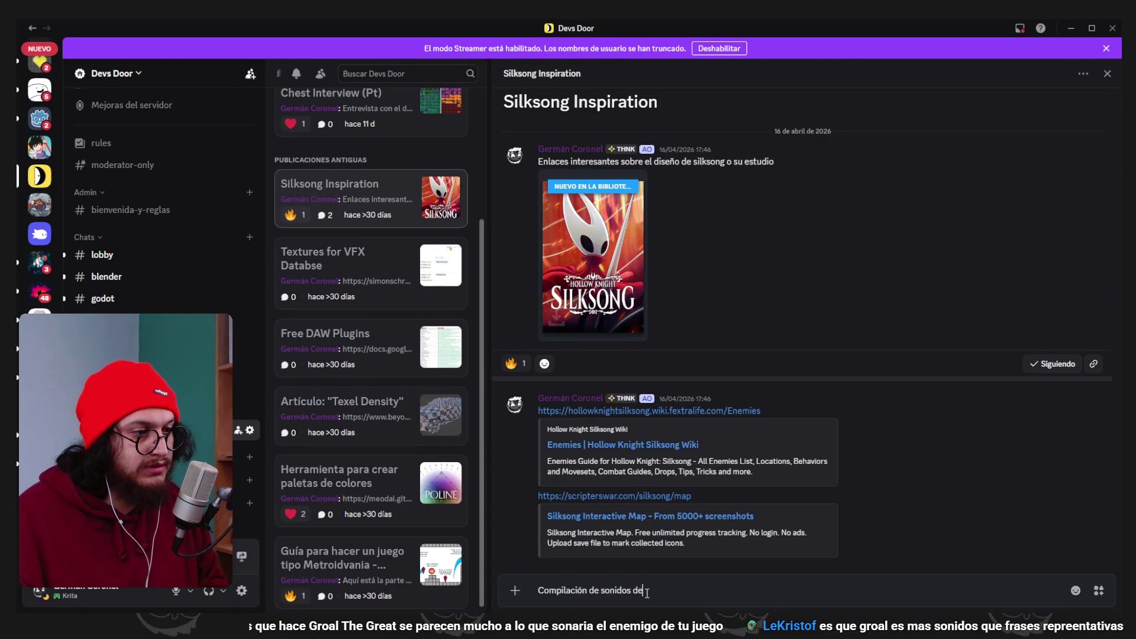
Finish the 'Compilación de sonidos de personajes' message with the Chapel Maid link and send it.
text(rsonajes:)
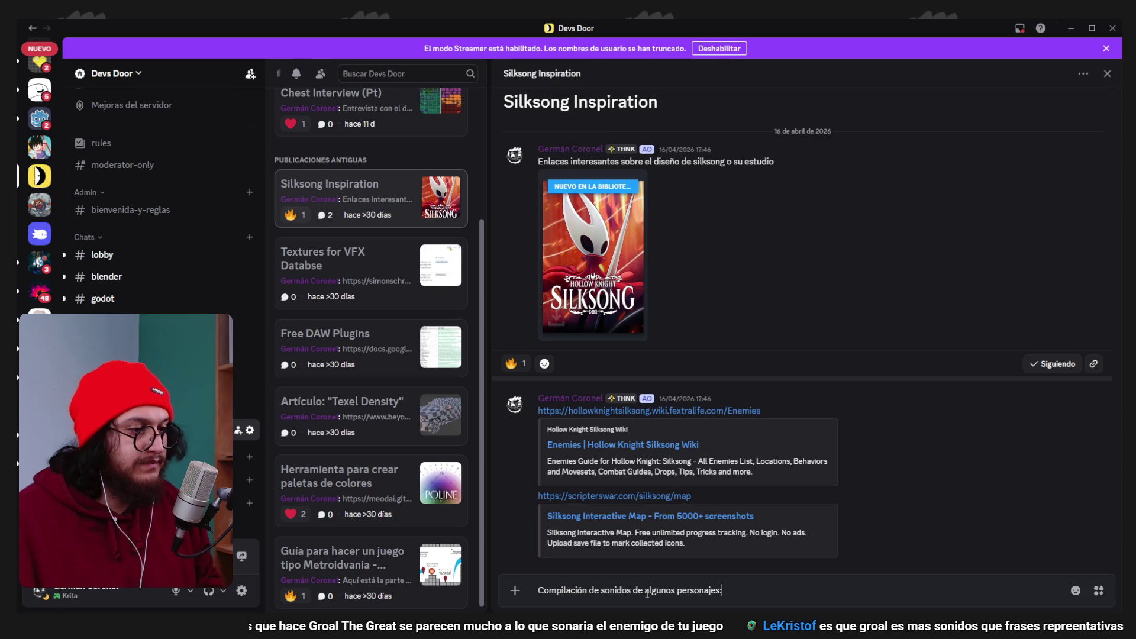
key(ctrl+v)
key(Return)
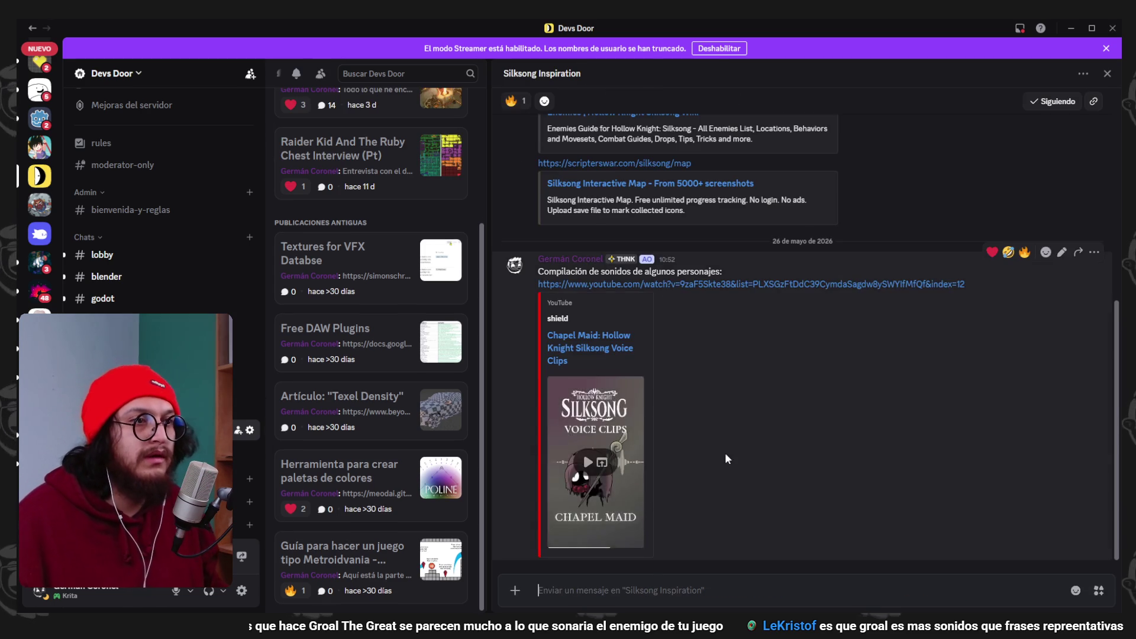
scroll(725, 452, up, 5)
Open the All Groal The Great Voice Lines video and copy its web address.
key(alt+Tab)
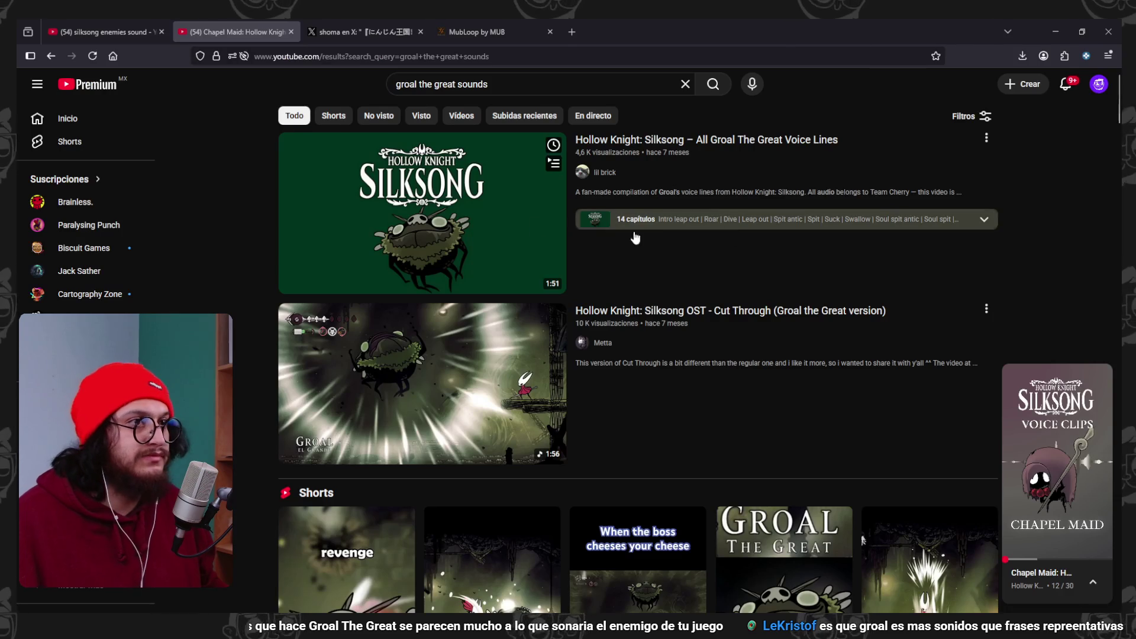
click(669, 286)
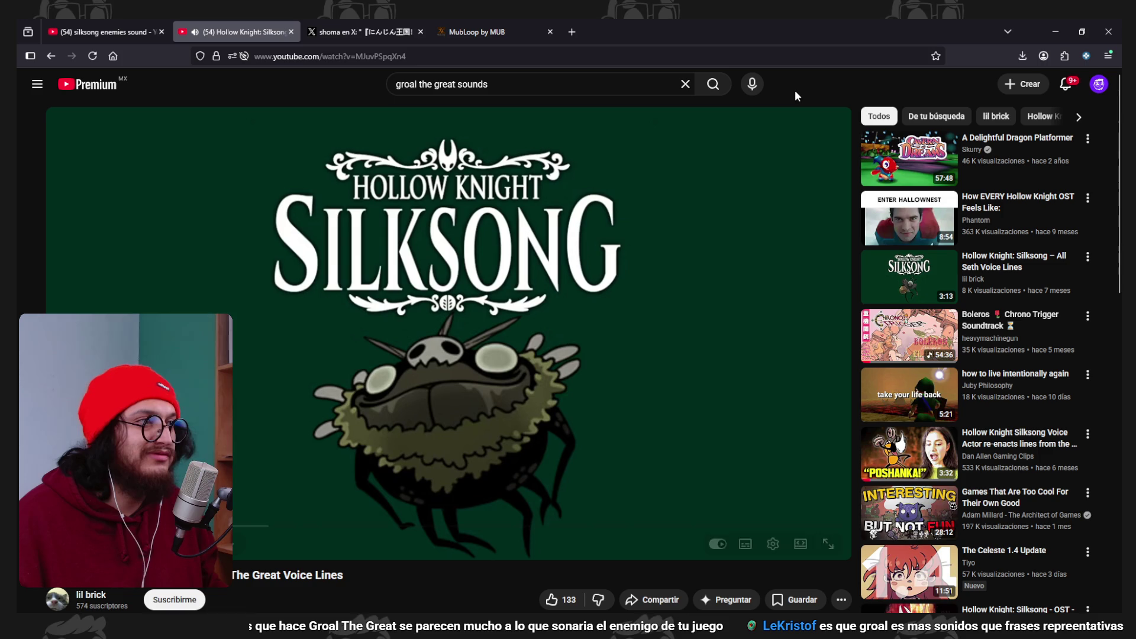
scroll(300, 462, down, 1)
scroll(300, 462, up, 1)
click(526, 55)
key(ctrl+c)
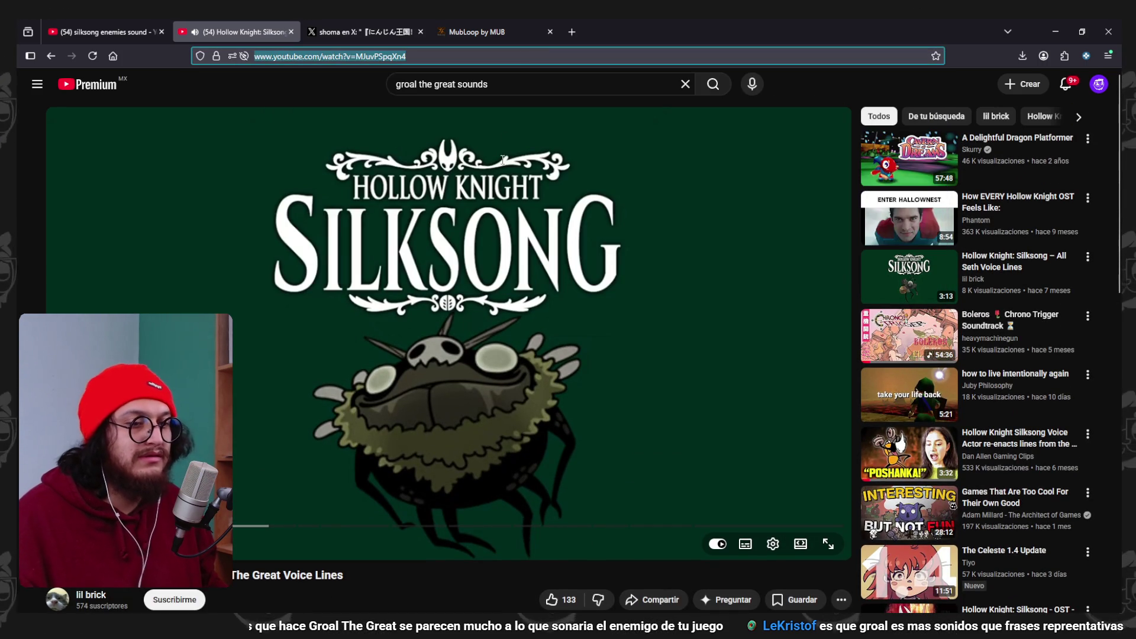
key(alt+Tab)
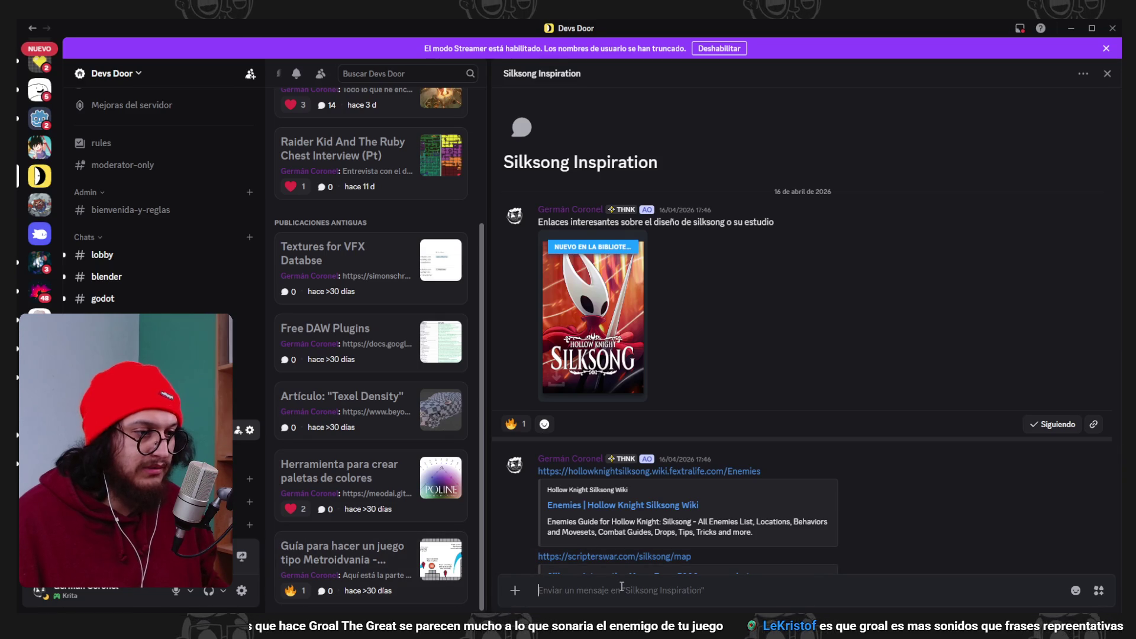
scroll(643, 556, down, 6)
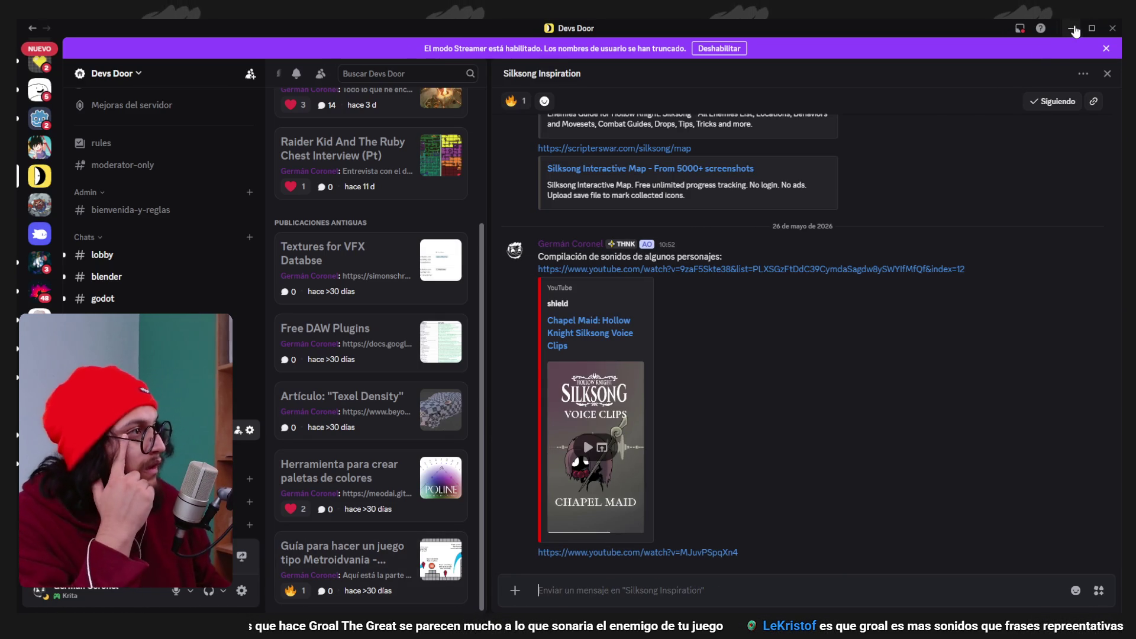
click(1073, 29)
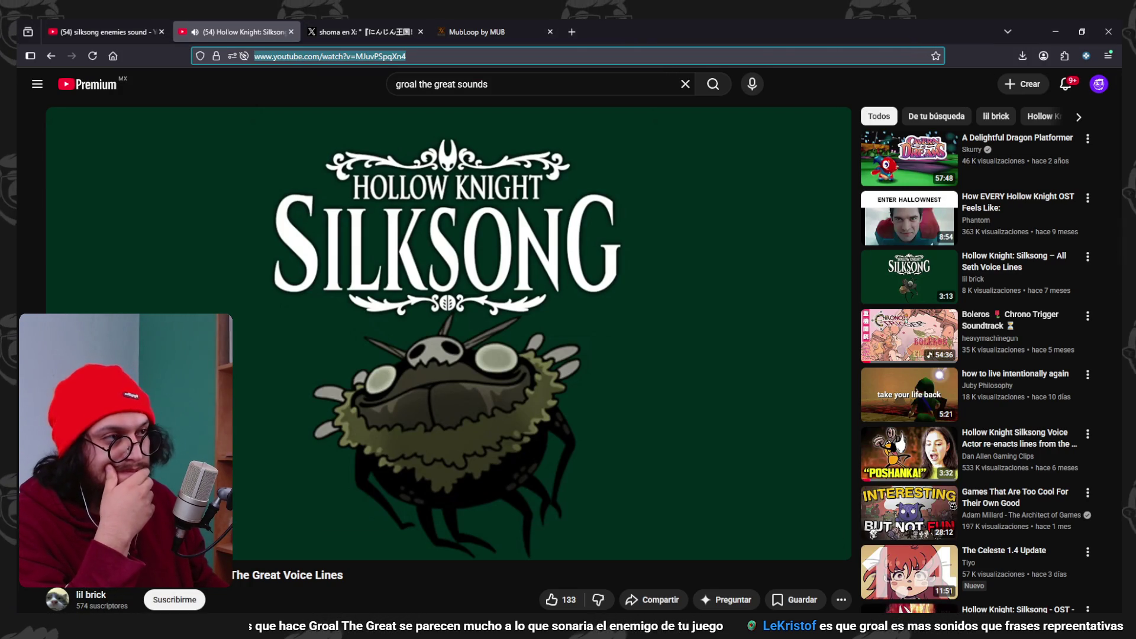
click(814, 92)
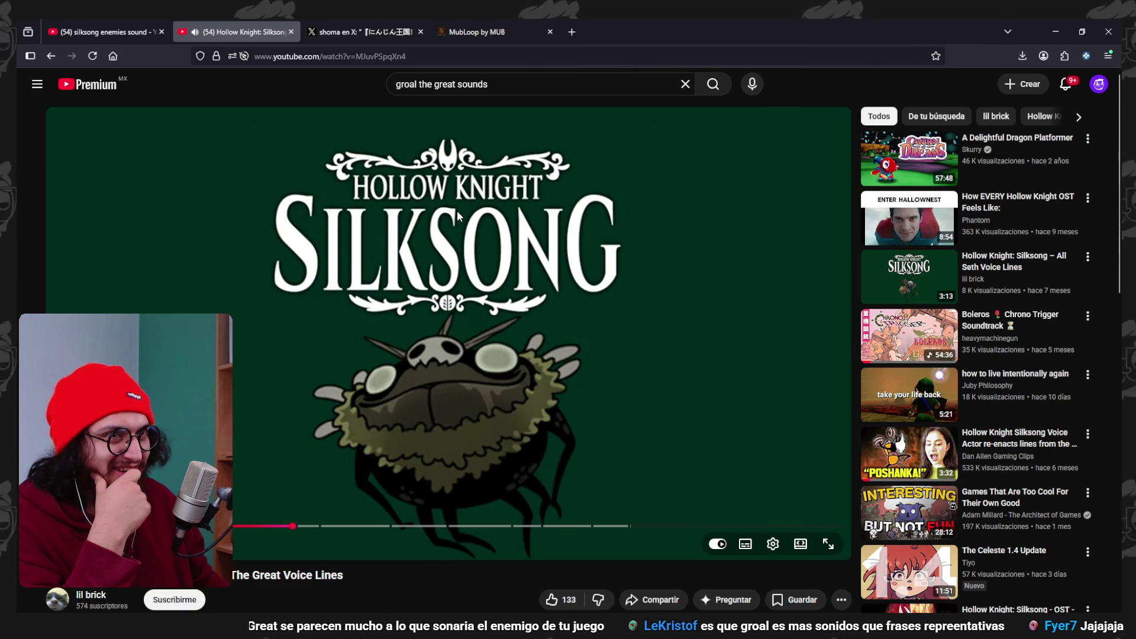
Minimize the browser and return to line 152 of frog_a_script.gd in Godot.
click(1058, 32)
click(587, 313)
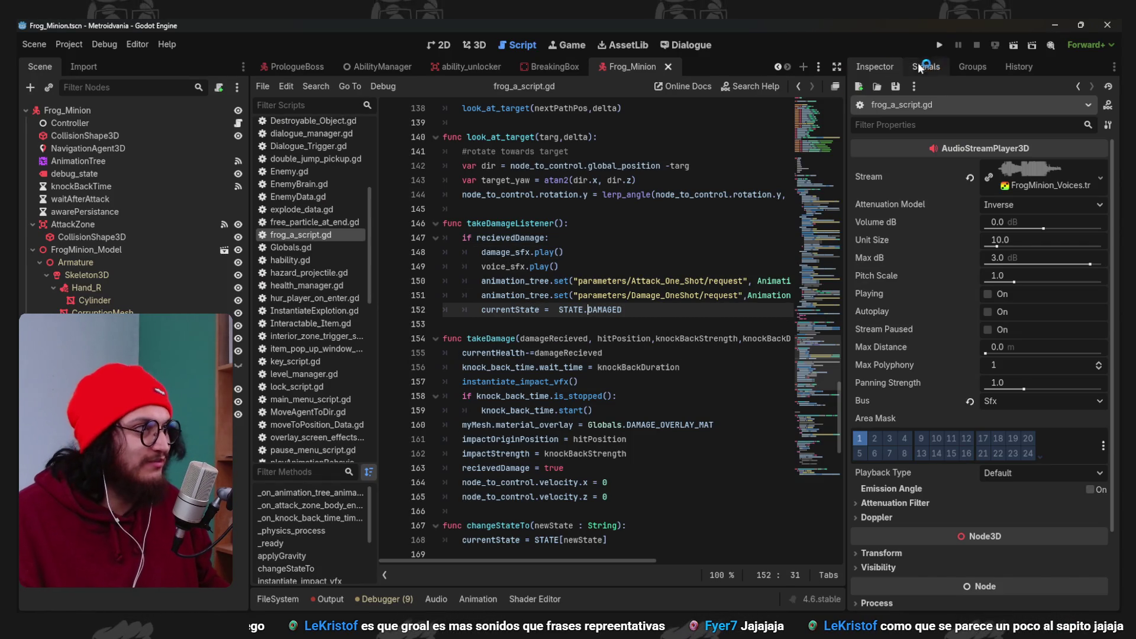
click(941, 45)
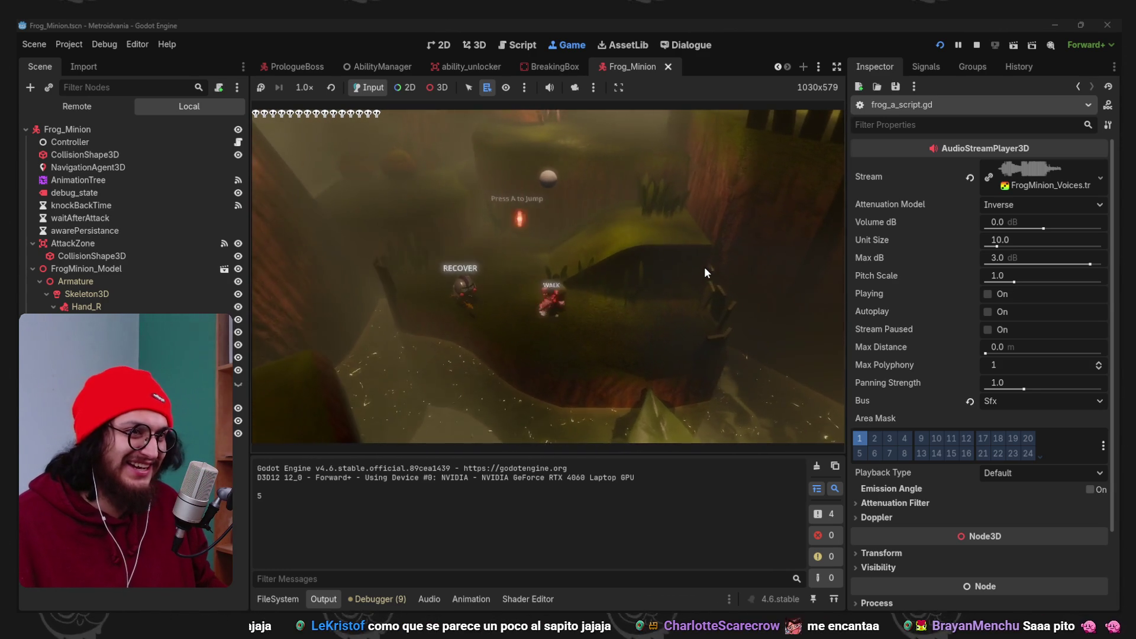
key(F8)
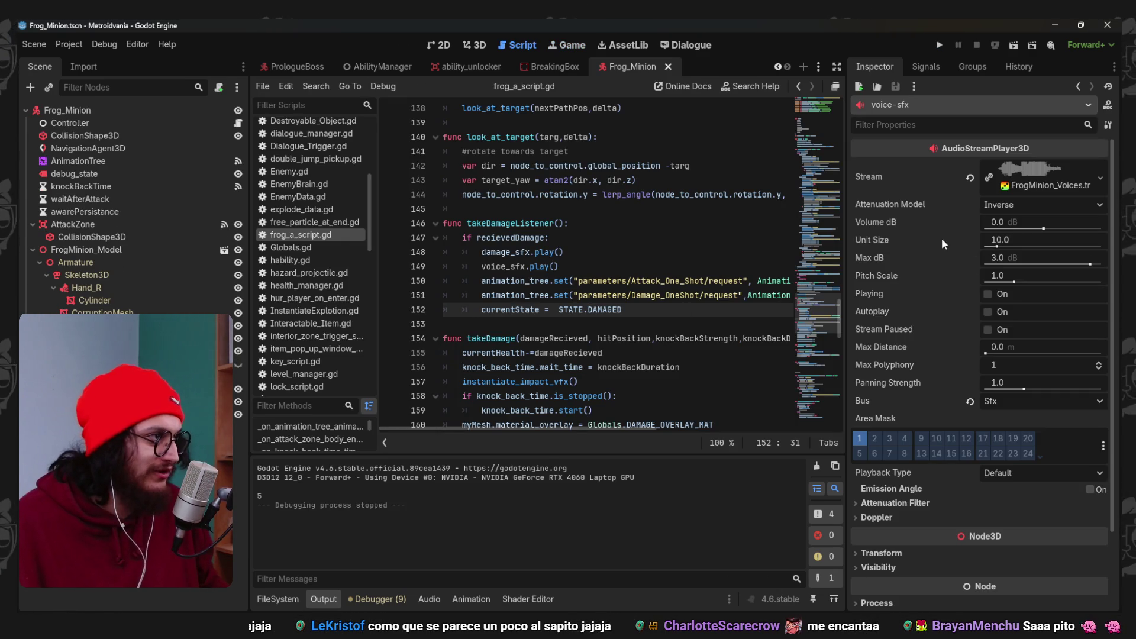
Set the FrogMinion_Voices random volume offset to 3.0 dB.
click(1033, 186)
click(970, 241)
click(996, 242)
text(3)
key(Return)
scroll(942, 503, down, 2)
scroll(952, 502, down, 2)
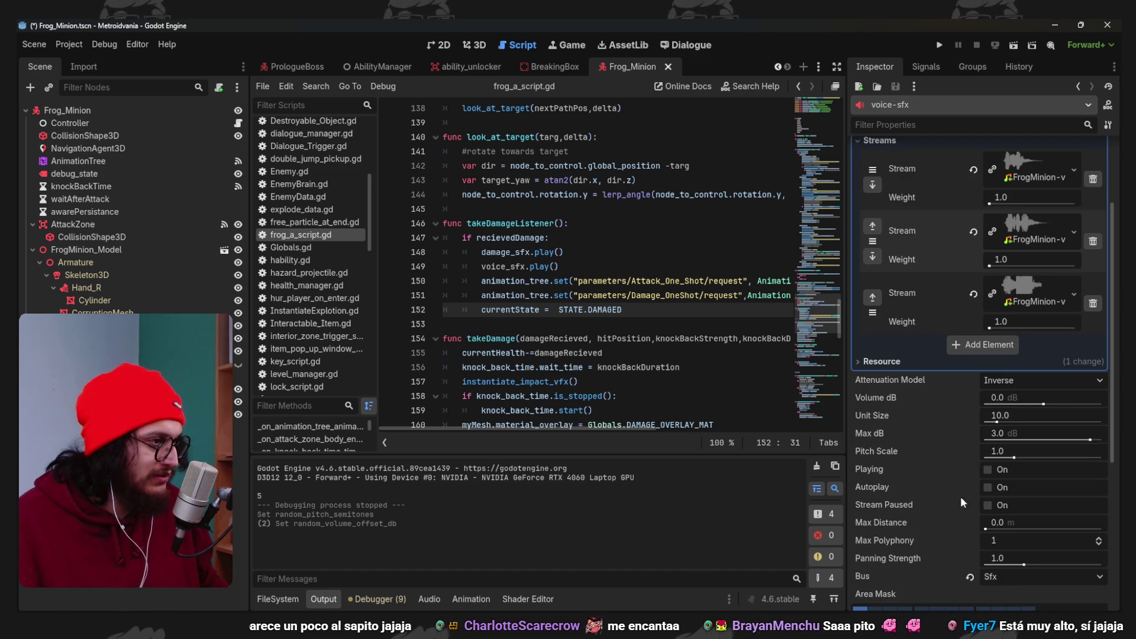
Set voice-sfx volume to -6 dB, preview the clips, and delete stream element 0.
click(1025, 397)
text(-6)
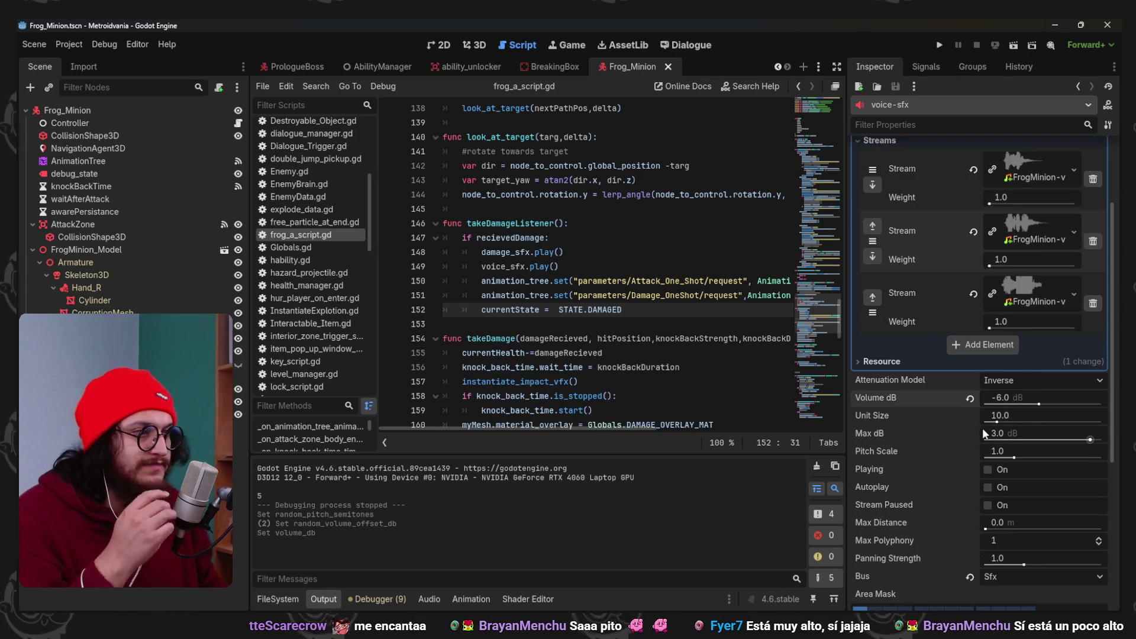
scroll(942, 457, up, 4)
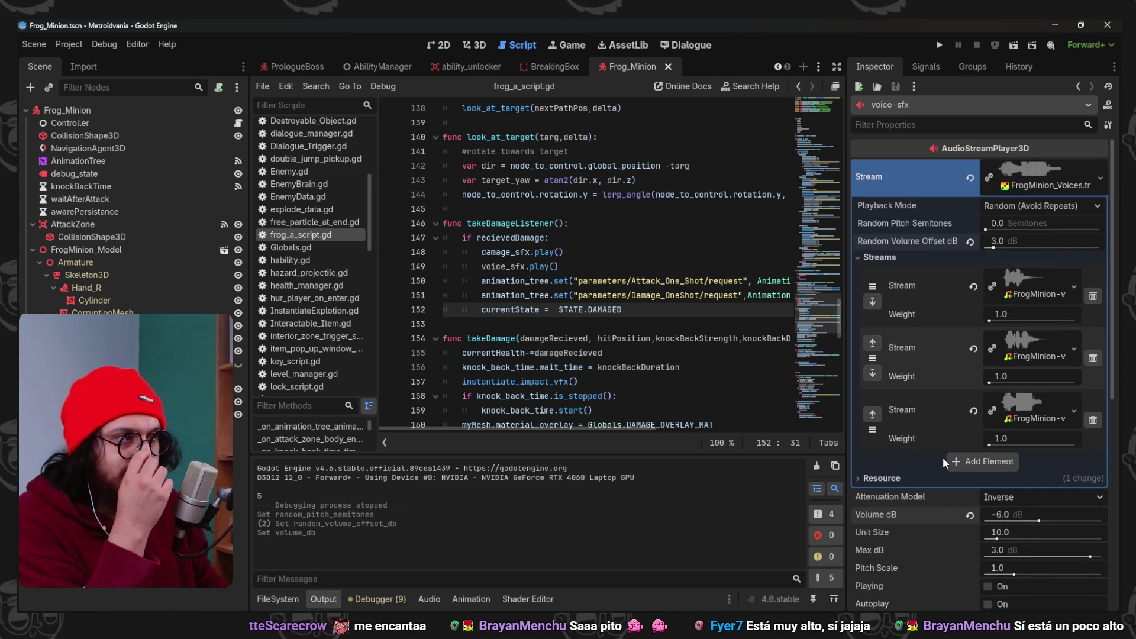
click(1032, 174)
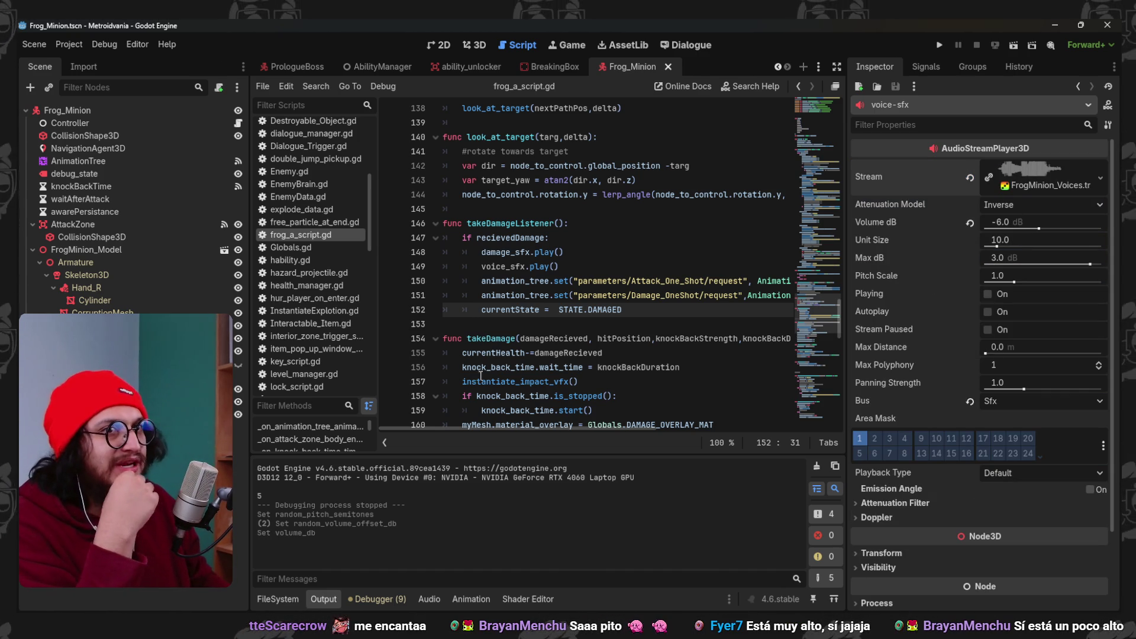
click(610, 313)
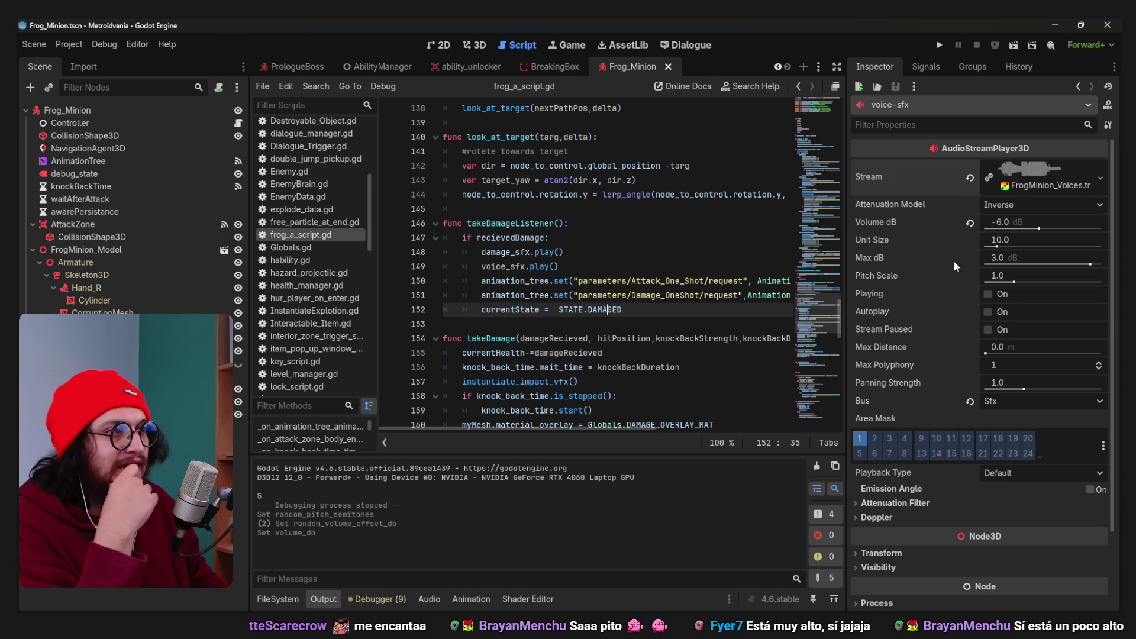
click(1041, 175)
scroll(1006, 541, down, 2)
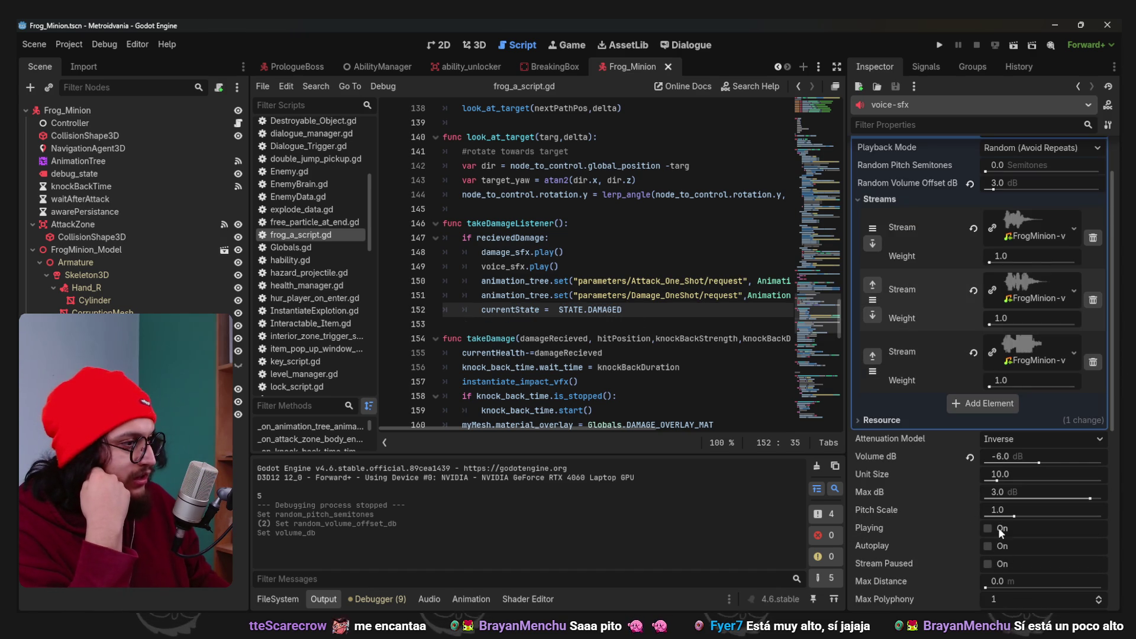
click(1001, 531)
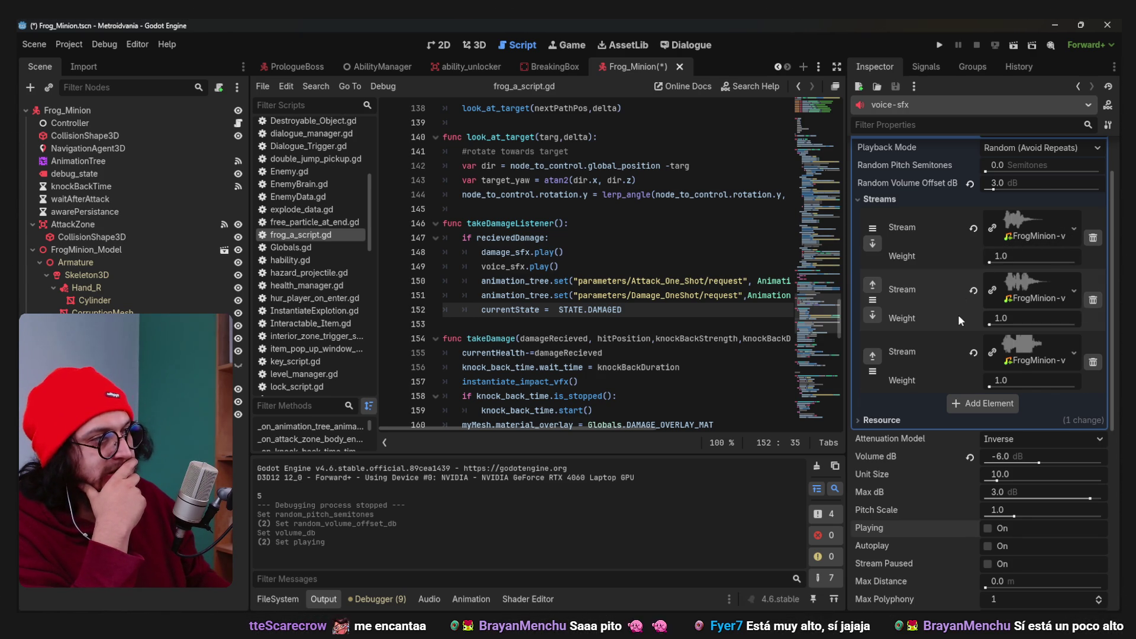
scroll(957, 314, up, 2)
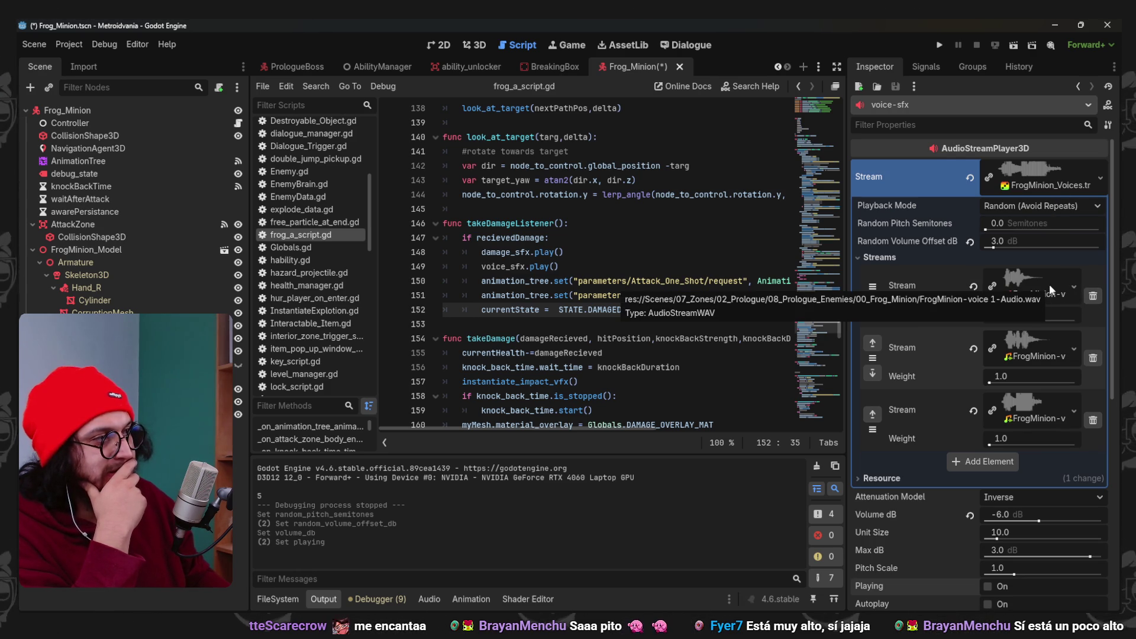
click(1091, 296)
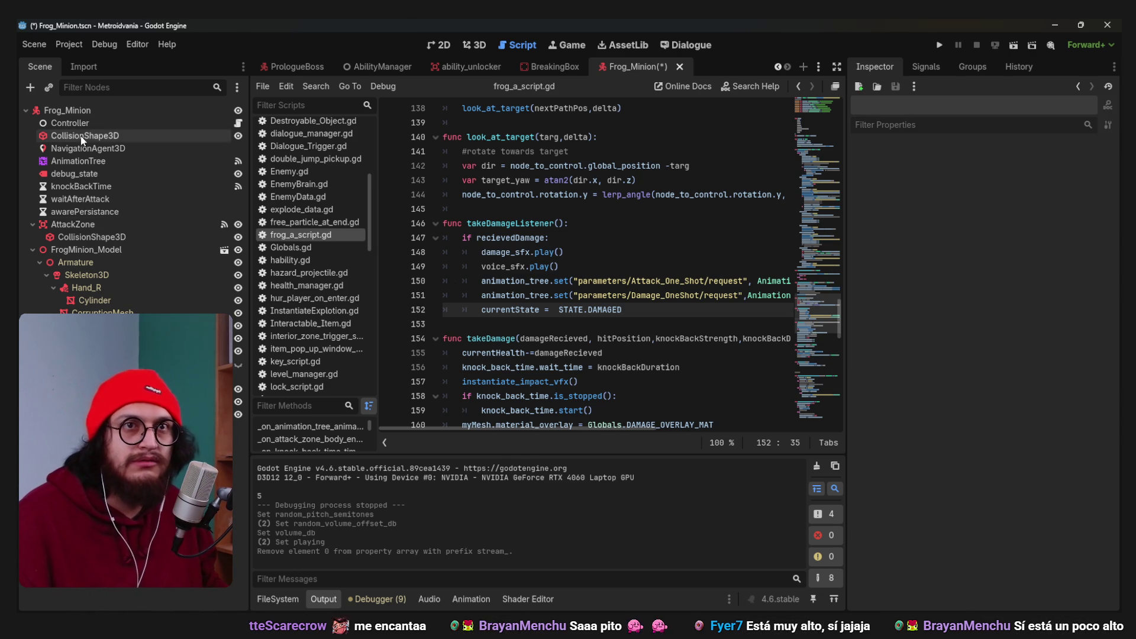
Add an AudioStreamPlayer3D child under the Frog_Minion root node and show the project's files.
click(77, 109)
key(ctrl+a)
key(Down)
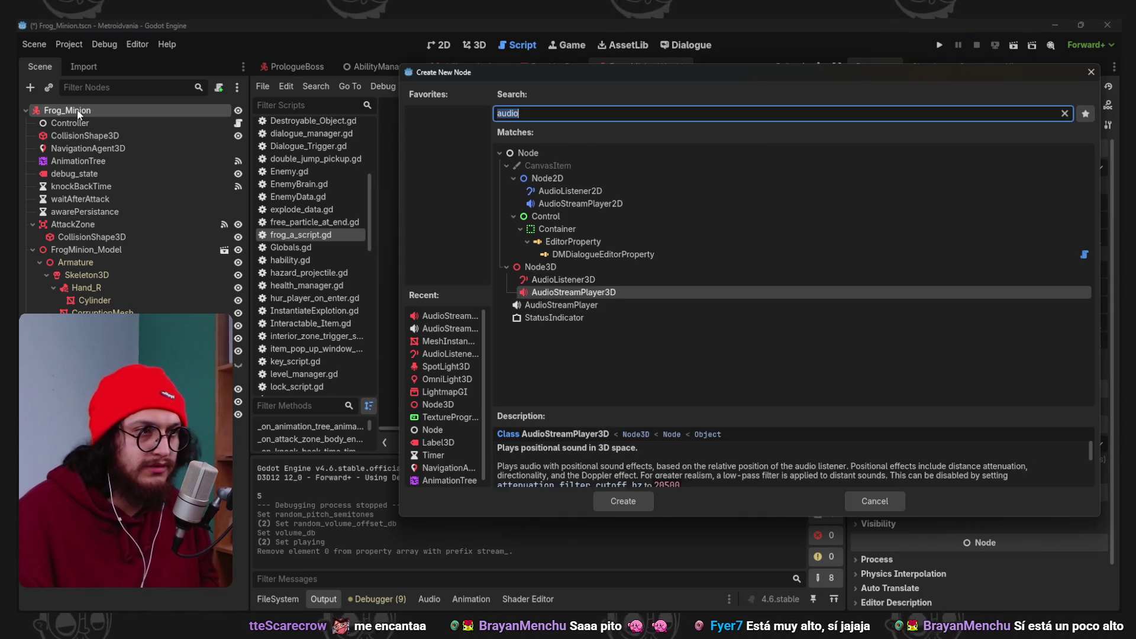
key(Return)
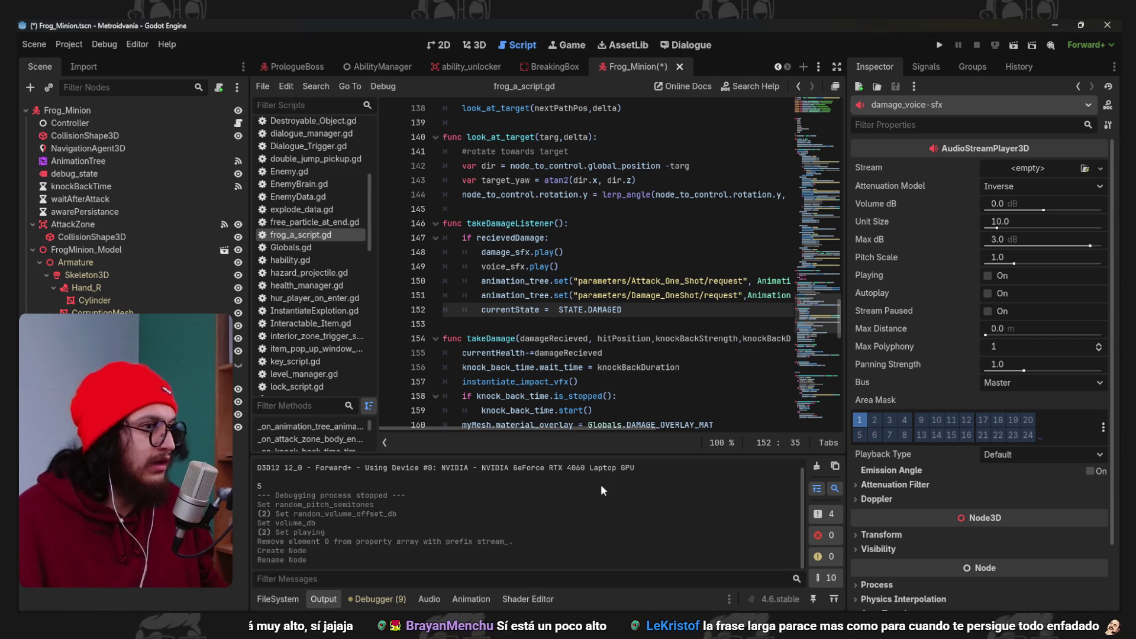
click(278, 599)
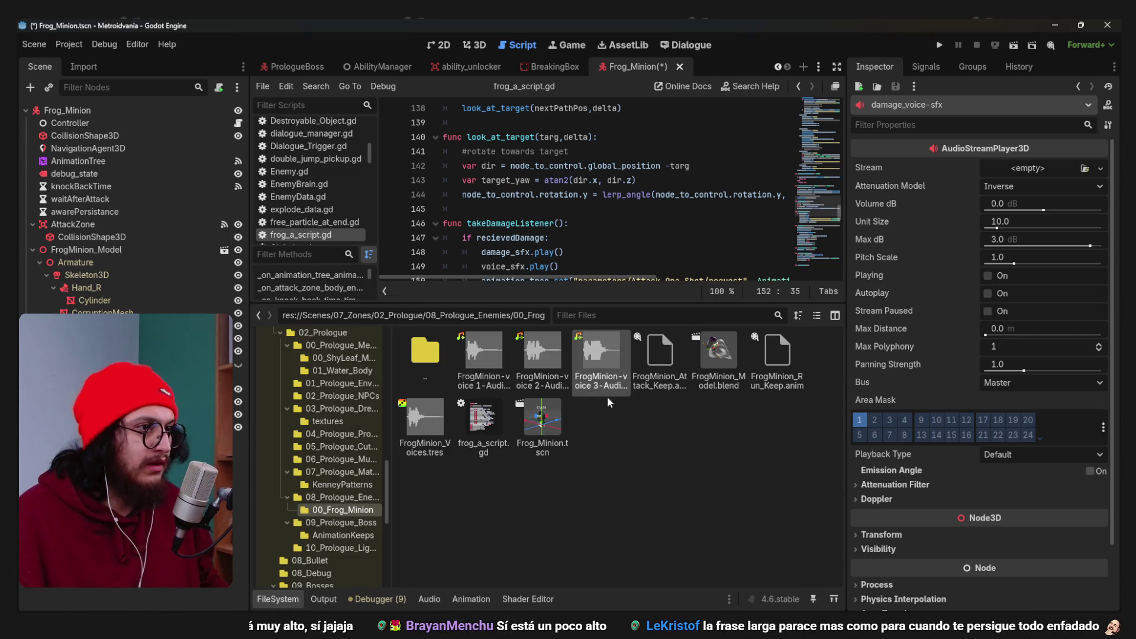
Make the player's stream an AudioStreamRandomizer holding two FrogMinion voice clips.
click(1100, 168)
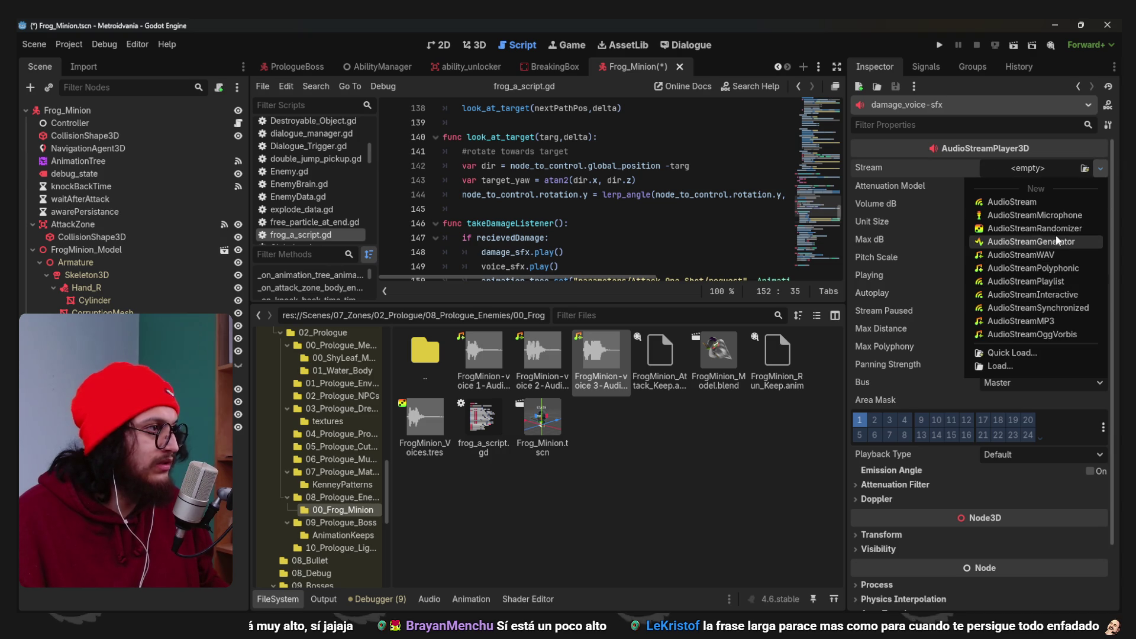
click(1034, 228)
mouse_move(483, 355)
mouse_down()
mouse_move(1018, 213)
mouse_move(1025, 175)
mouse_move(1052, 180)
mouse_up()
click(1044, 168)
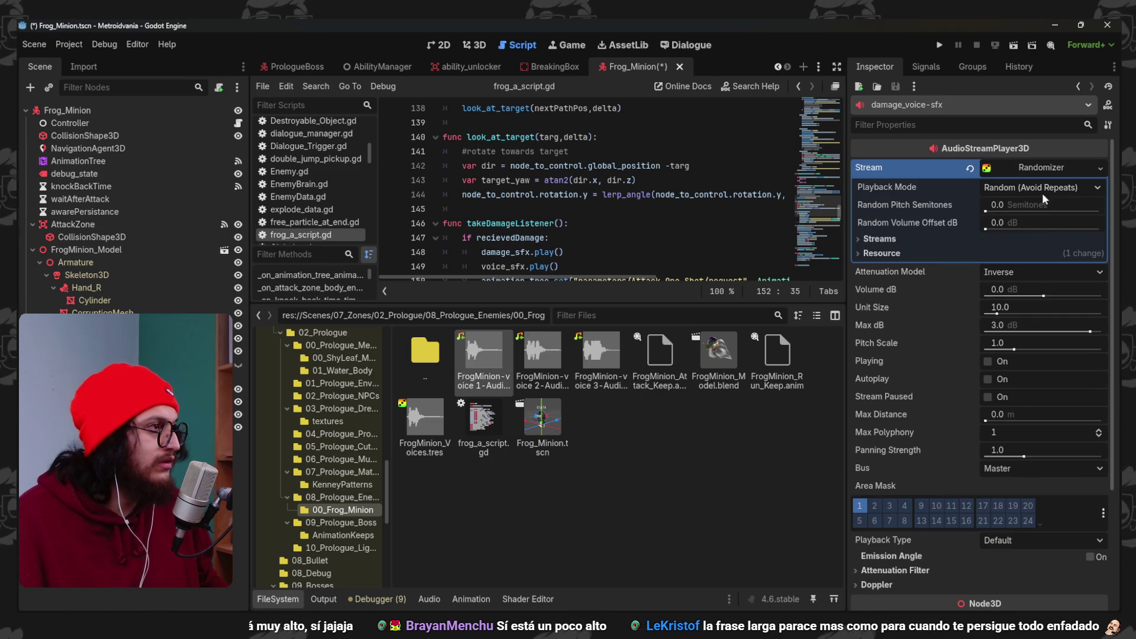
click(879, 238)
click(982, 261)
drag(1021, 241, 1014, 258)
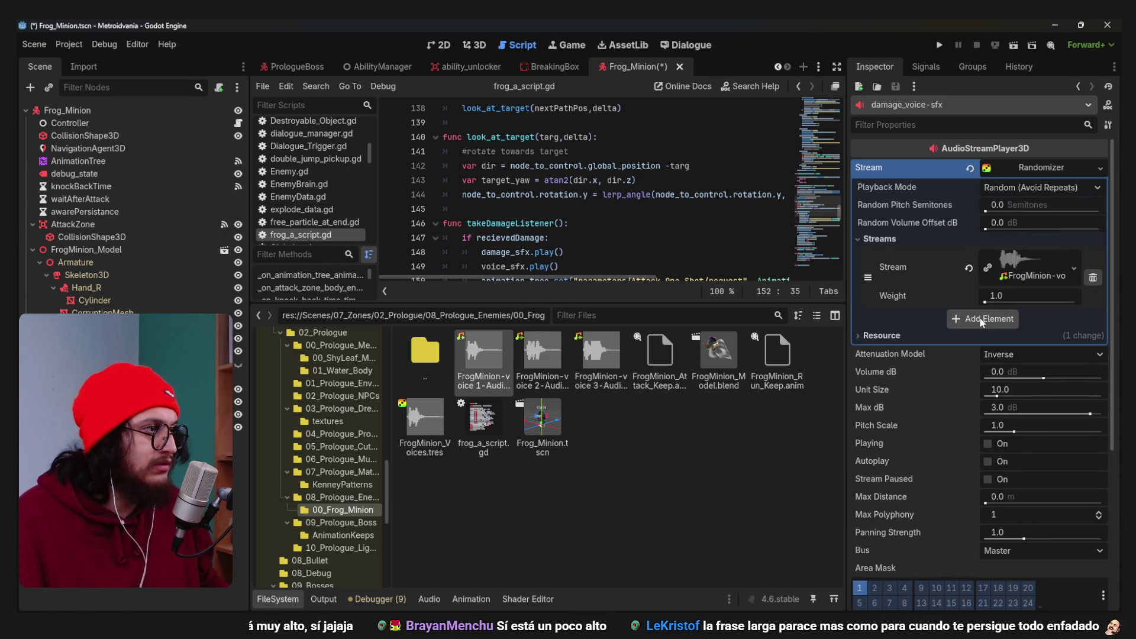
drag(1027, 327, 1025, 325)
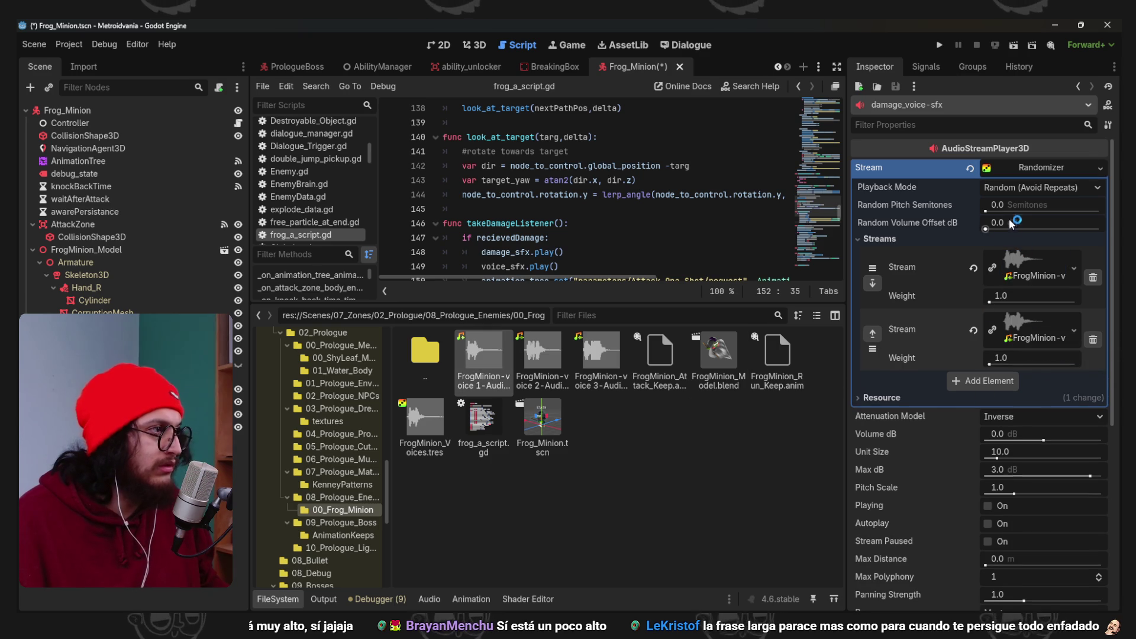
Set random pitch to 3 semitones, save the scene, and set volume to -6 dB.
click(1011, 205)
text(3)
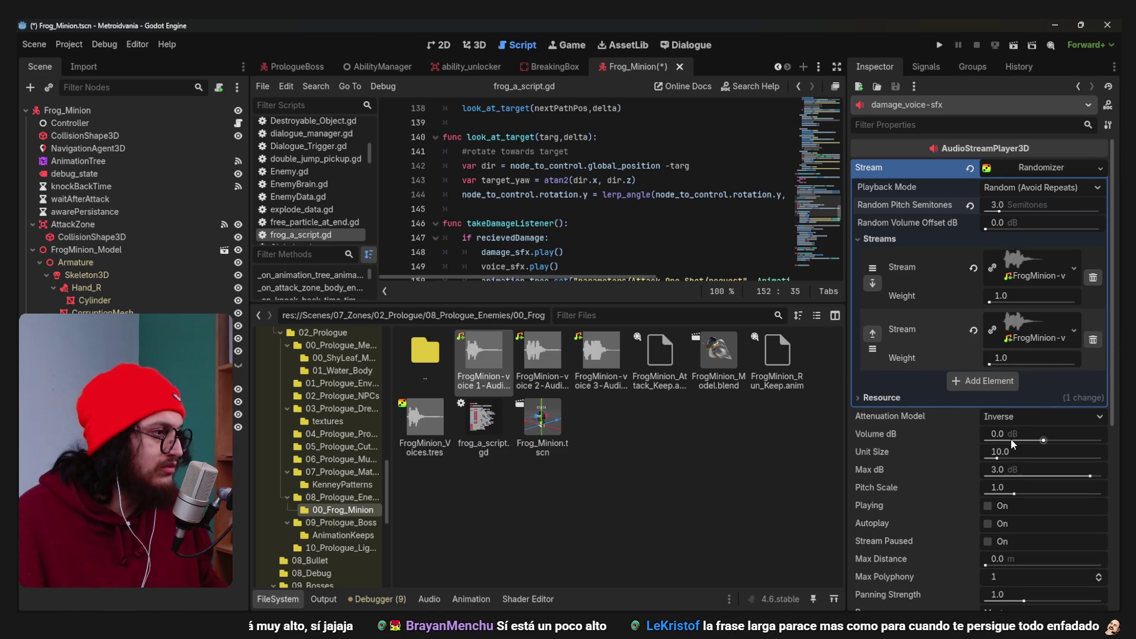
key(ctrl+s)
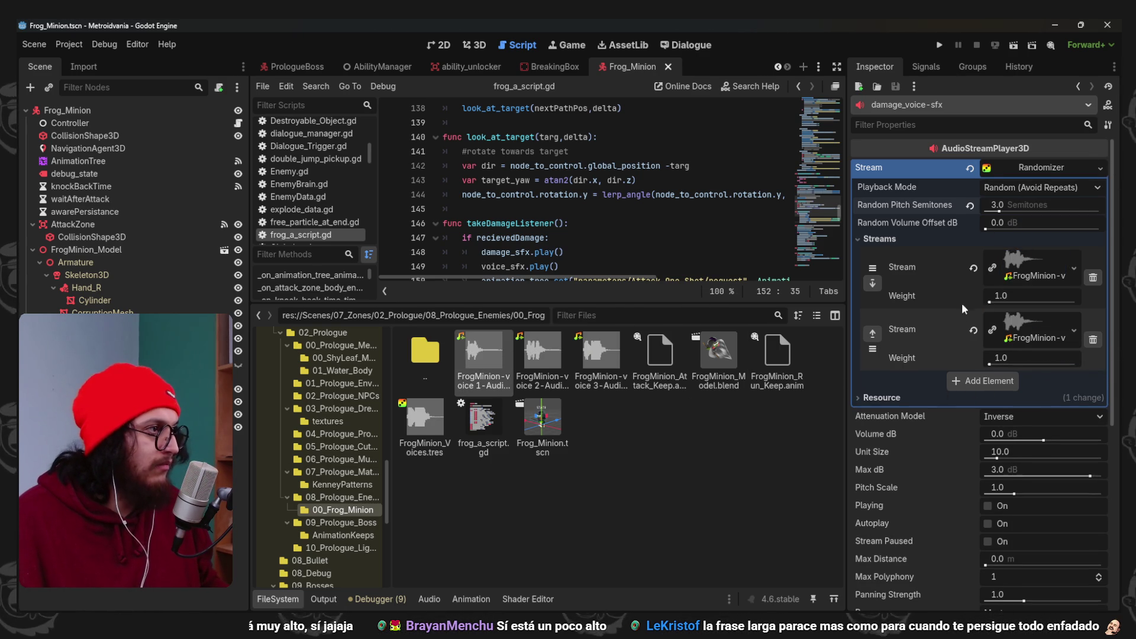
scroll(955, 385, down, 5)
click(1016, 441)
click(1013, 491)
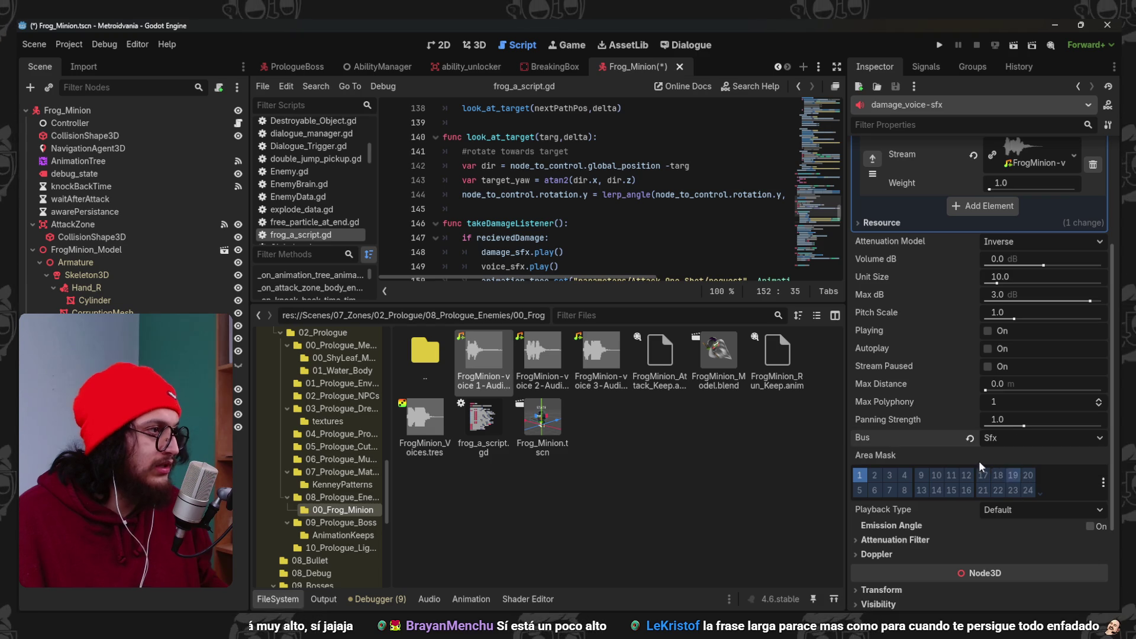
scroll(956, 289, up, 5)
click(1007, 433)
text(-6)
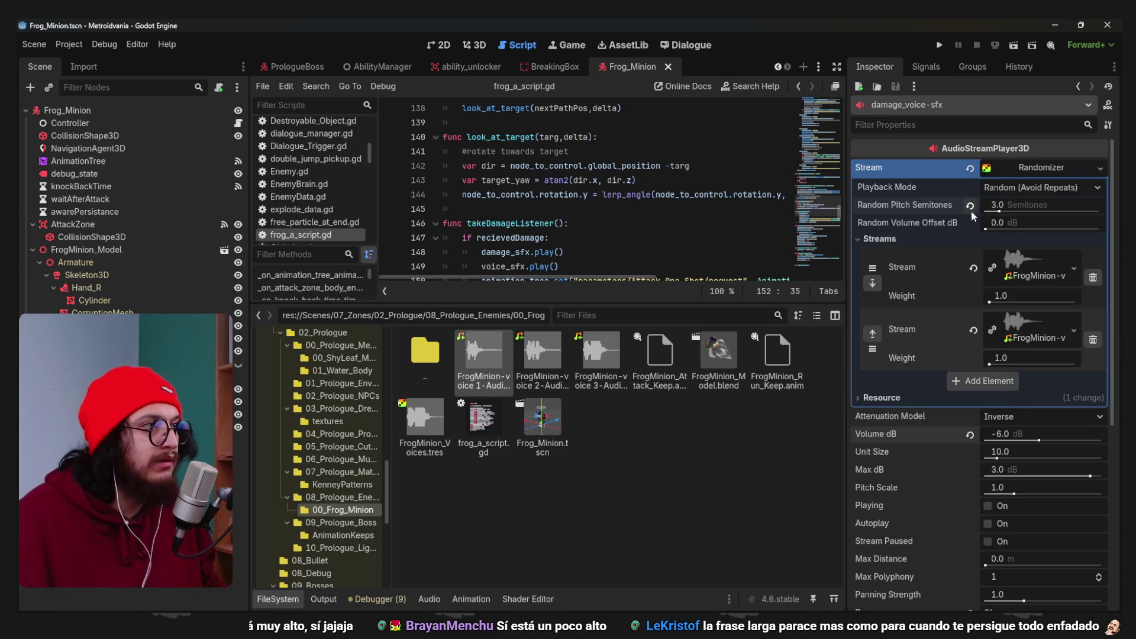
key(ctrl+j)
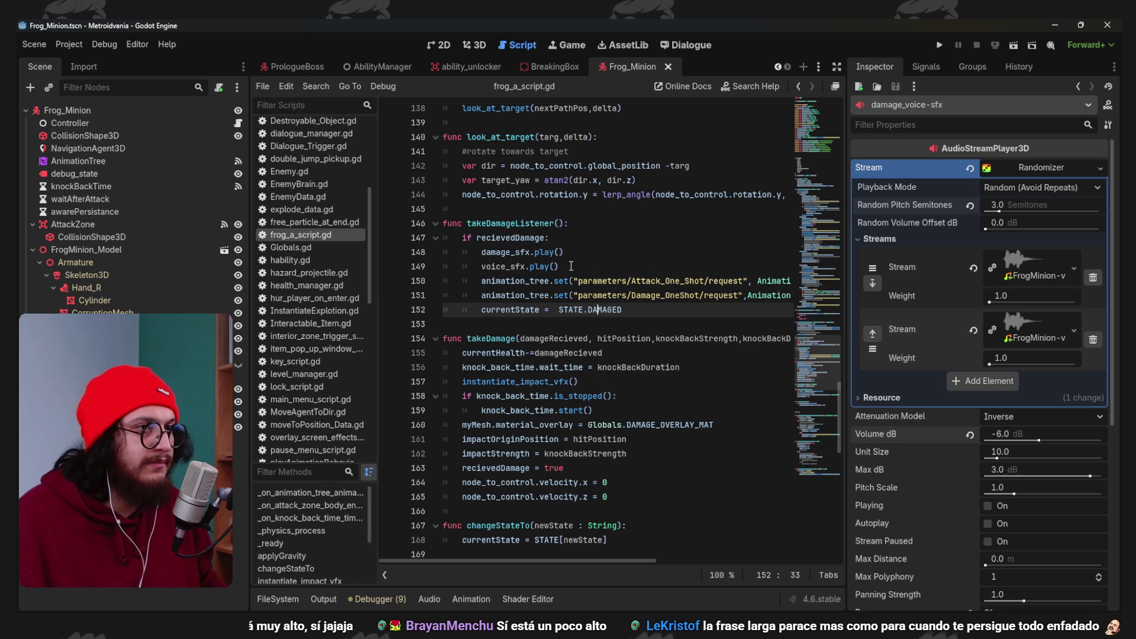
Change the voice_sfx.play() call on line 149 to damage_voice_sfx.play().
click(570, 267)
key(Left)
text(damage_)
double_click(522, 268)
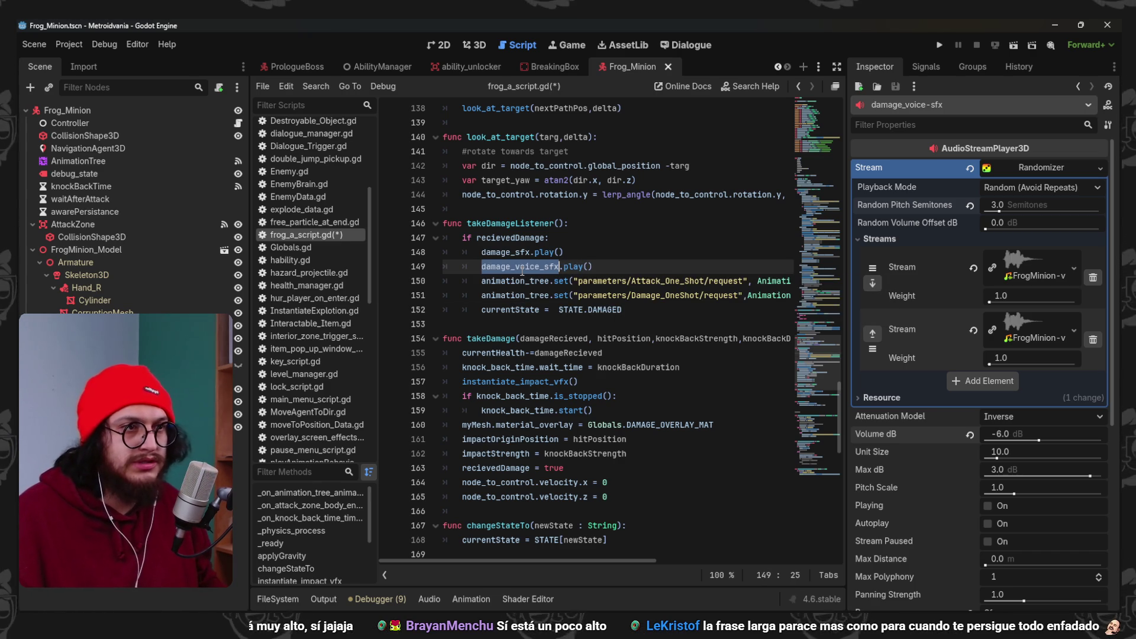
Declare the damage_voice-sfx node at line 33 and run the game with F5.
mouse_move(810, 362)
mouse_down()
mouse_move(811, 230)
mouse_move(798, 162)
mouse_up()
drag(505, 278, 454, 290)
scroll(611, 286, up, 6)
scroll(612, 285, down, 2)
click(539, 353)
drag(806, 170, 807, 463)
key(F5)
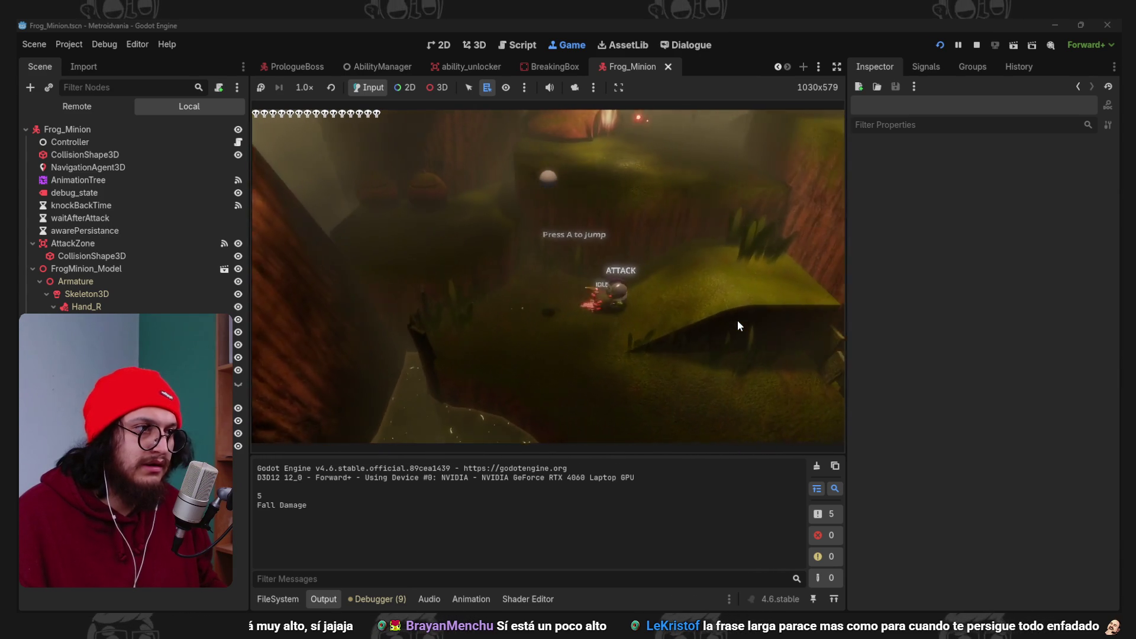
Stop the running play-test and switch over to the Ableton Live set.
click(976, 44)
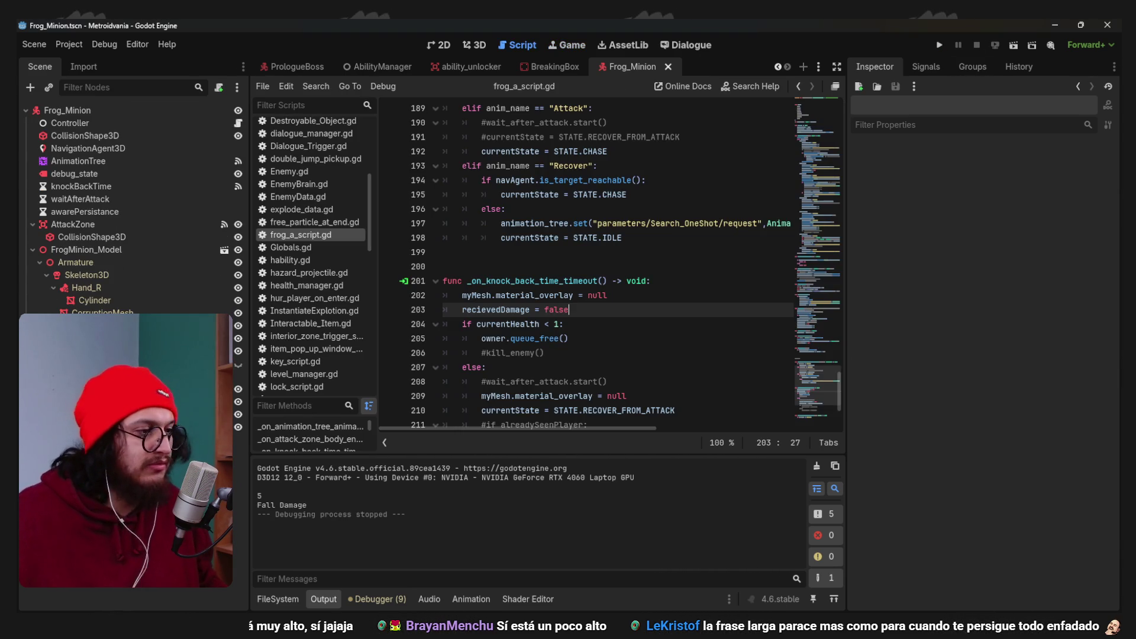
key(alt+Tab)
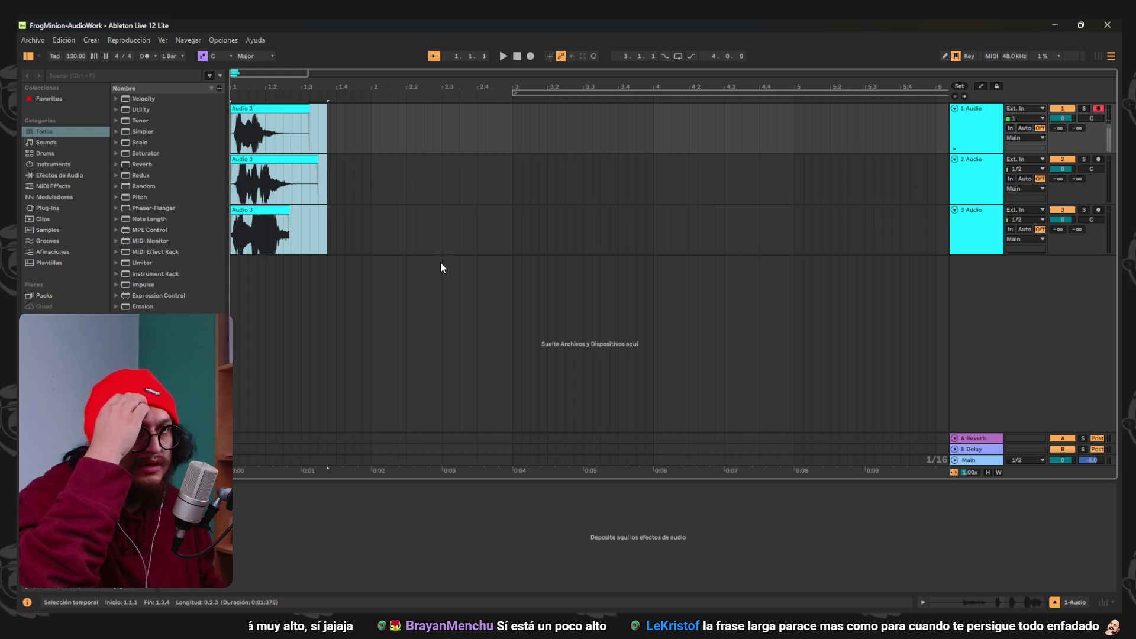
Record a trial voice take on track 1 starting at 2.1.3.
click(442, 249)
click(389, 127)
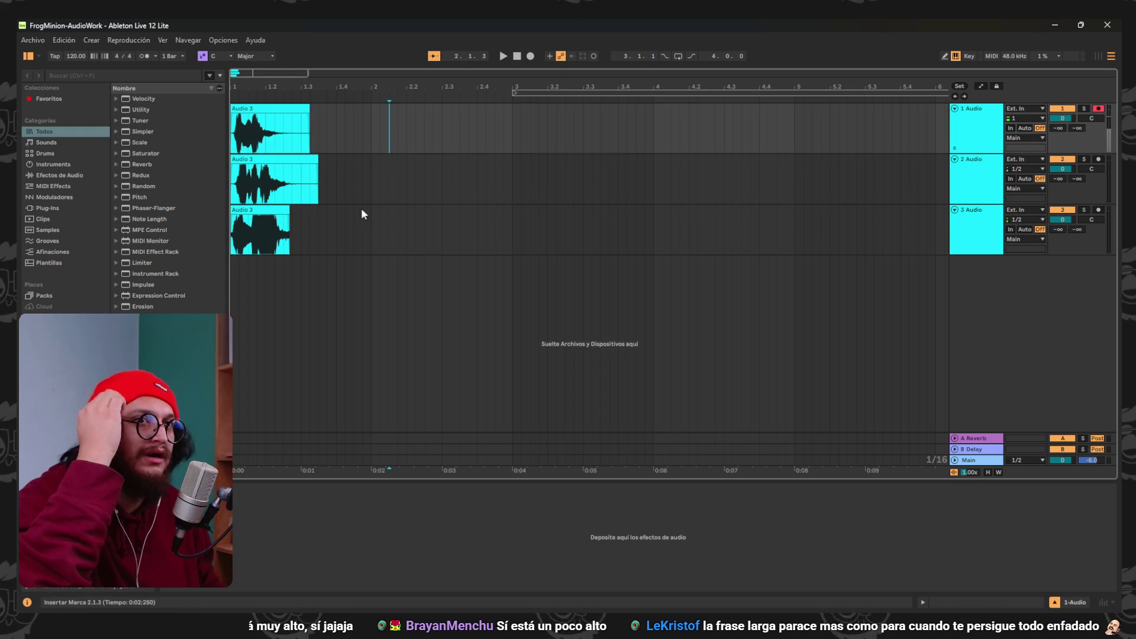
click(530, 56)
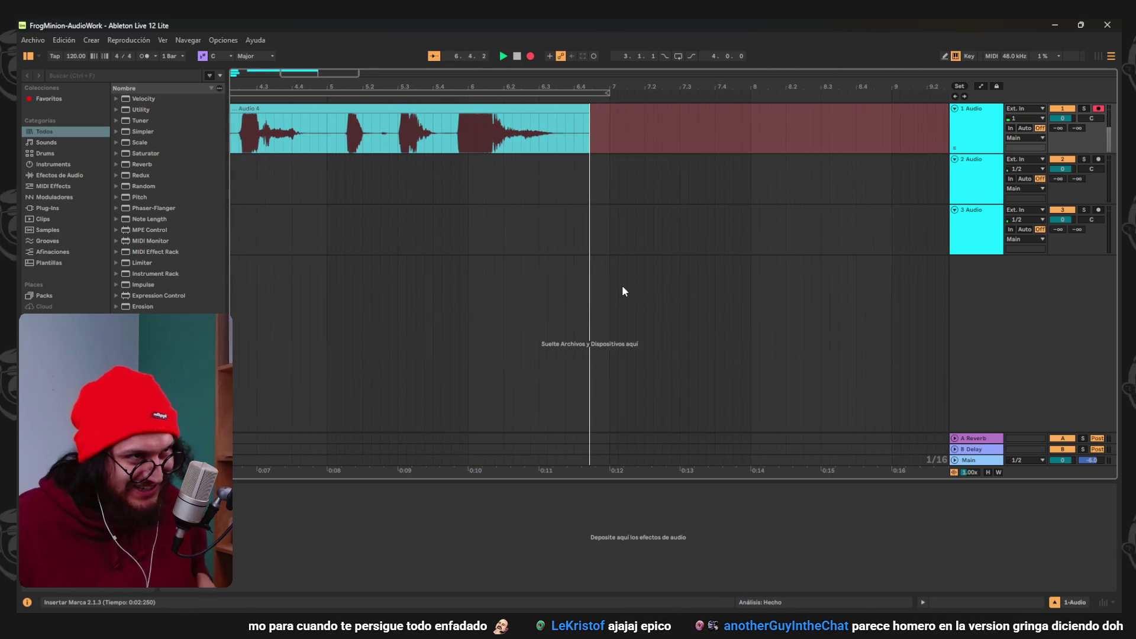
key(space)
Record another voice take on track 1 starting at bar 3.
click(408, 92)
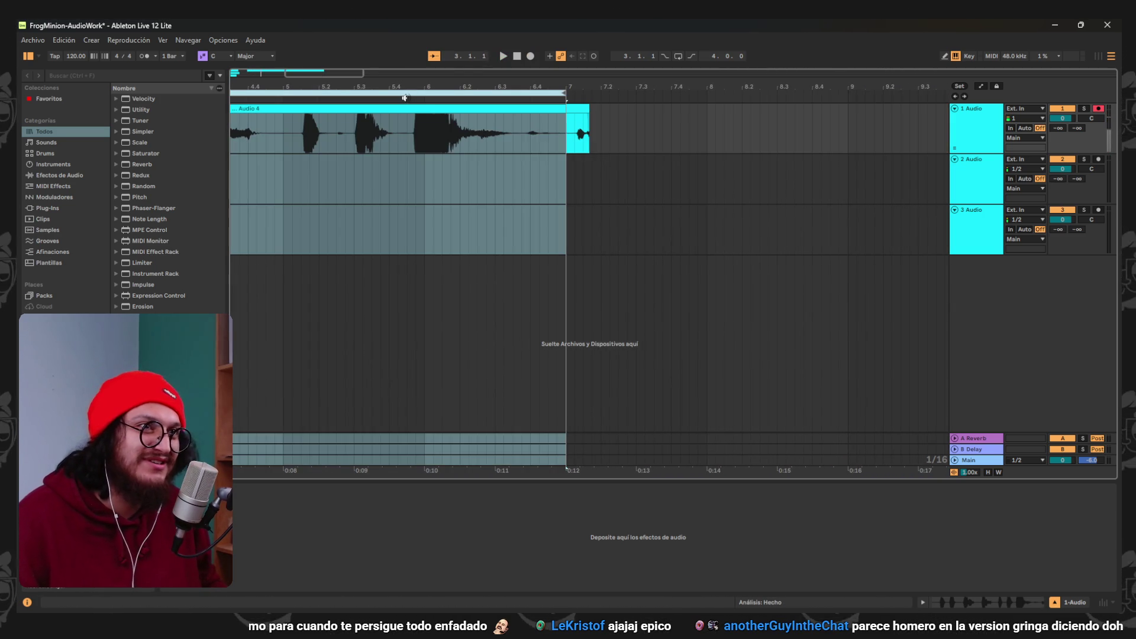
key(minus)
key(minus)
key(minus)
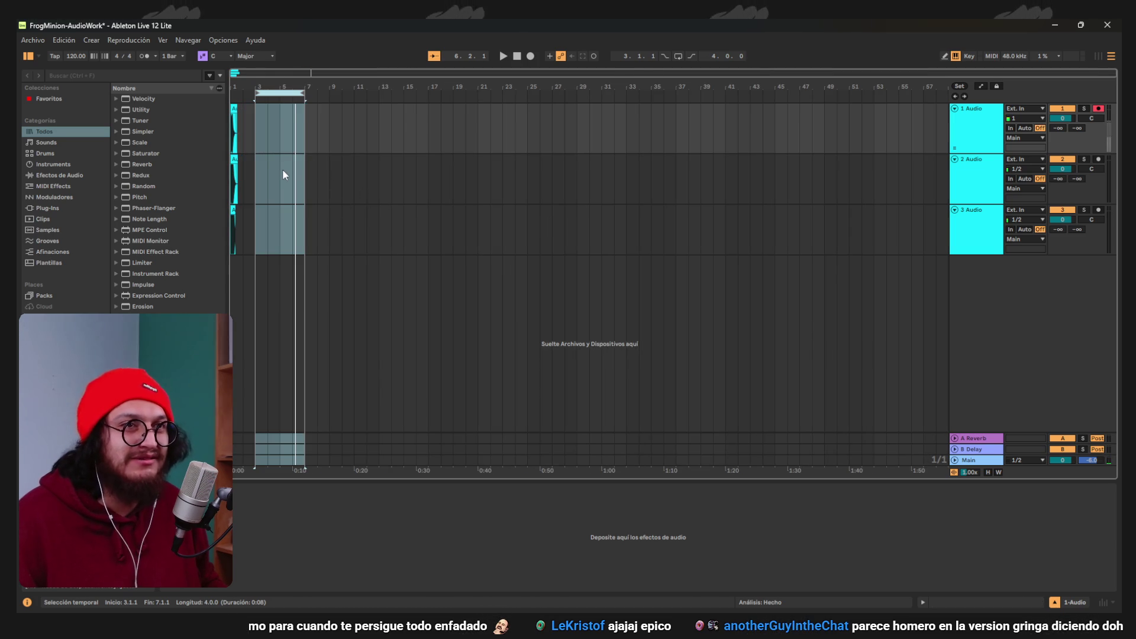
key(plus)
key(plus)
key(plus)
click(352, 135)
click(530, 56)
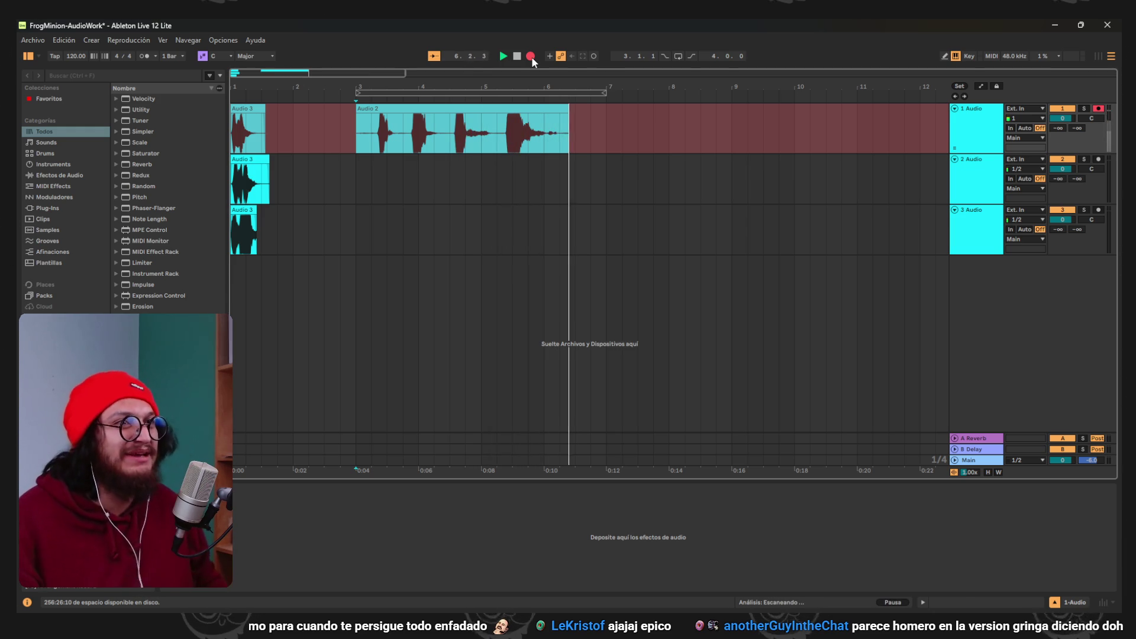
key(space)
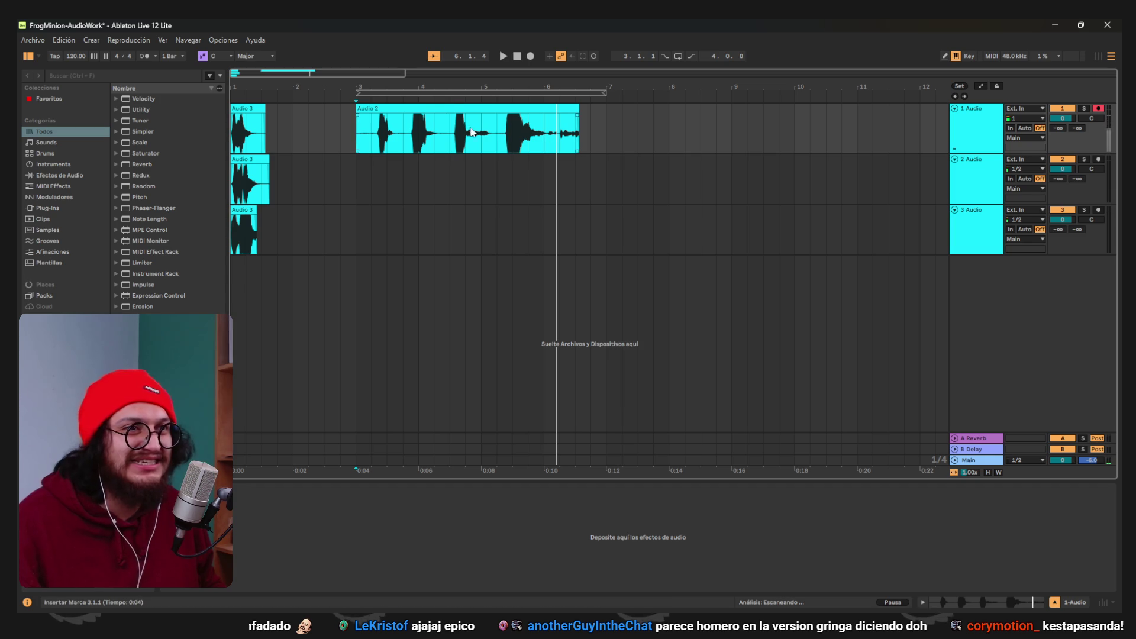
Undo the Audio 2 take and place the insert point at 3.4.1.
key(ctrl+z)
key(ctrl+z)
key(ctrl+z)
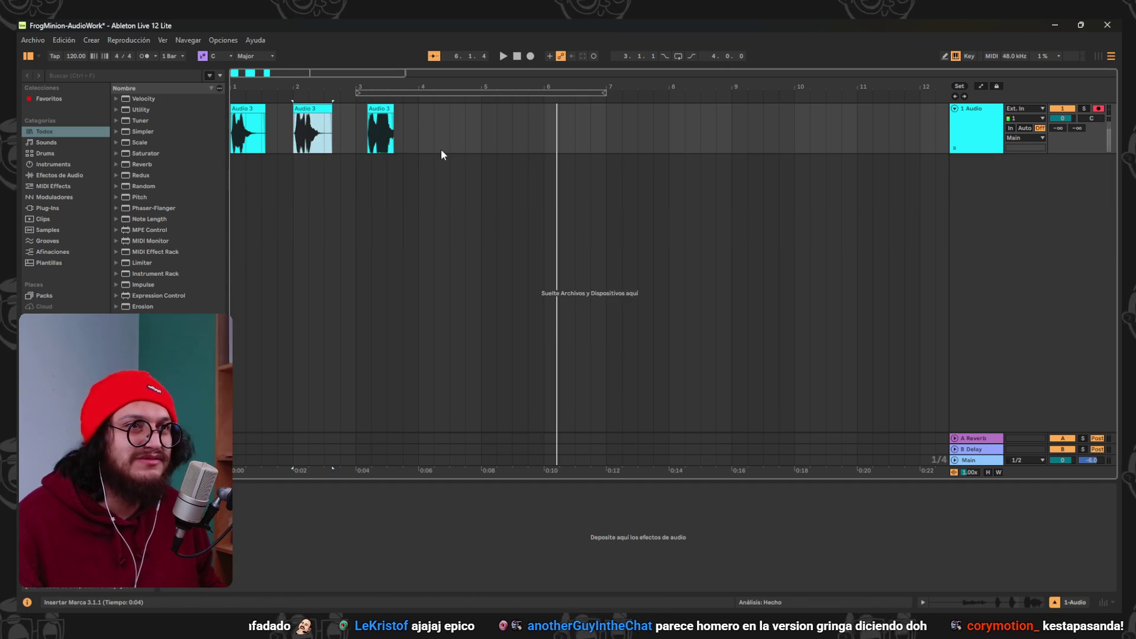
key(ctrl+y)
key(ctrl+y)
key(ctrl+y)
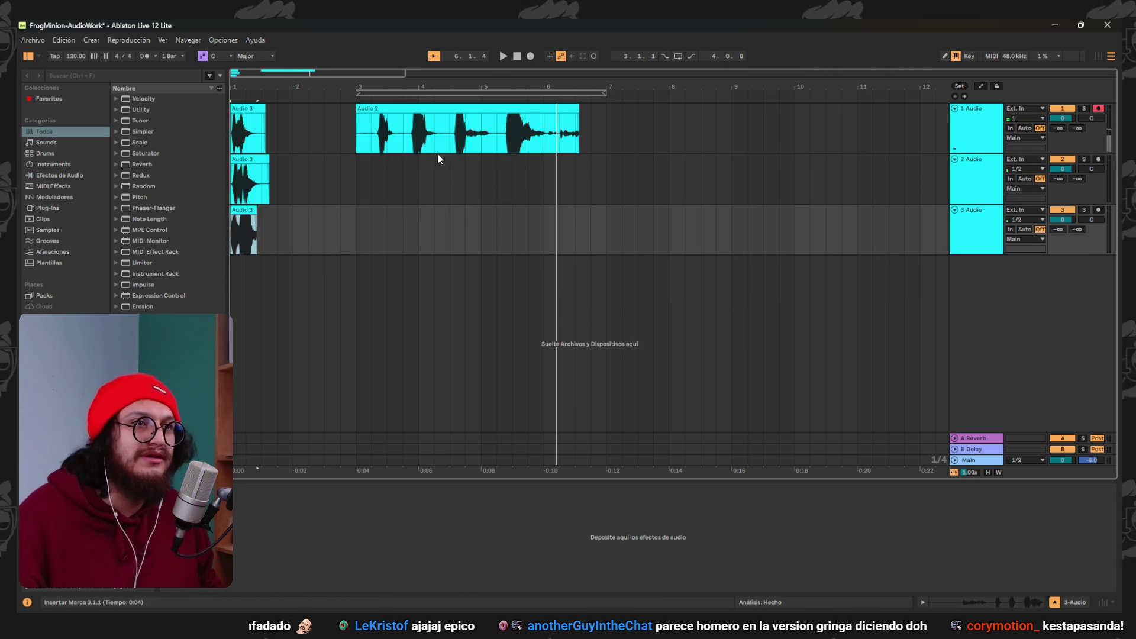
key(ctrl+z)
click(403, 119)
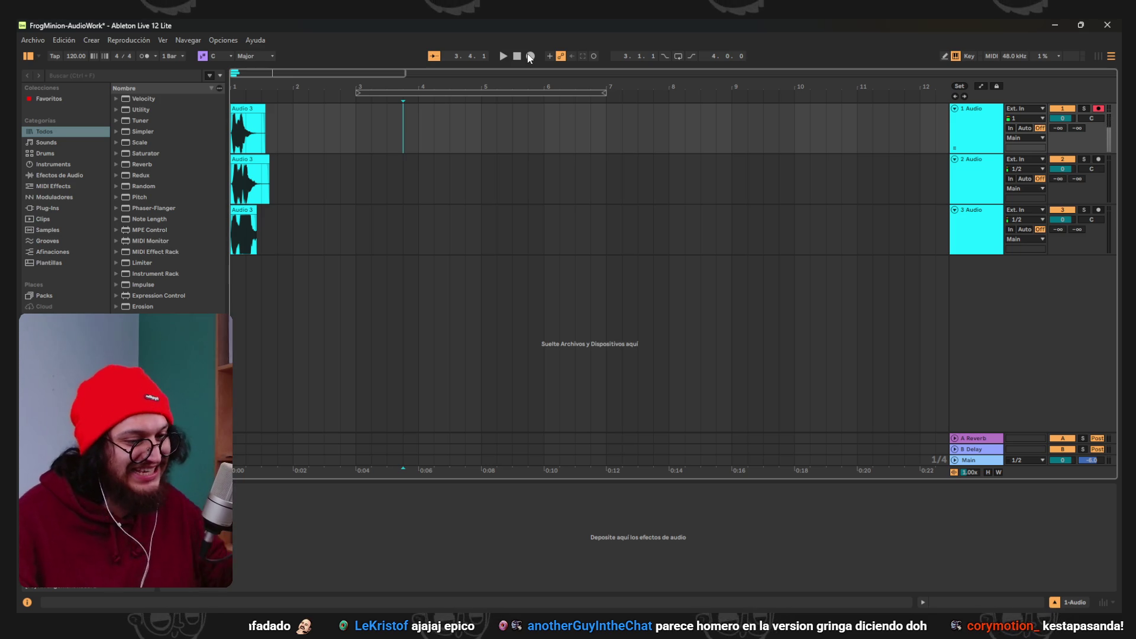
Record a longer voice take on track 1 from 3.4.1, then stop recording.
click(530, 56)
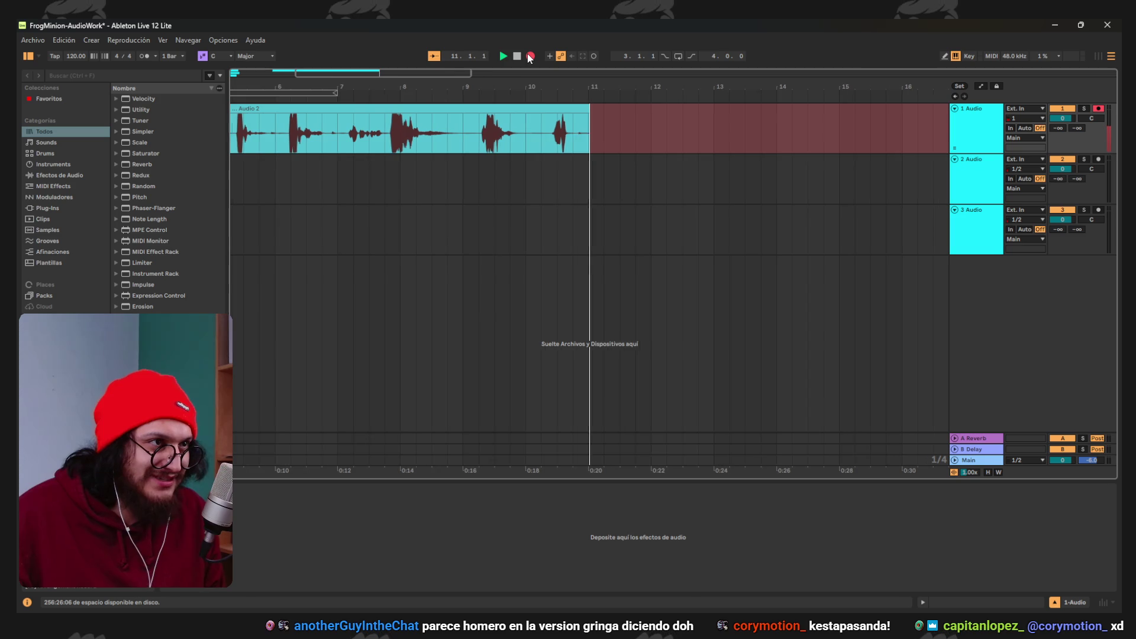
click(528, 56)
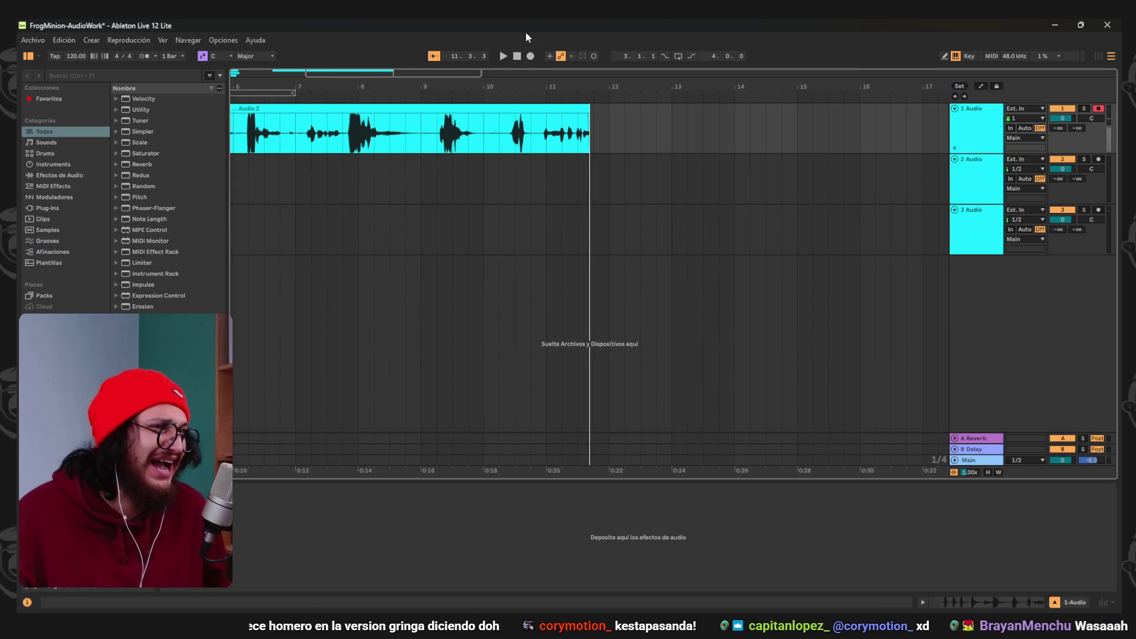
scroll(394, 221, down, 3)
scroll(325, 192, up, 5)
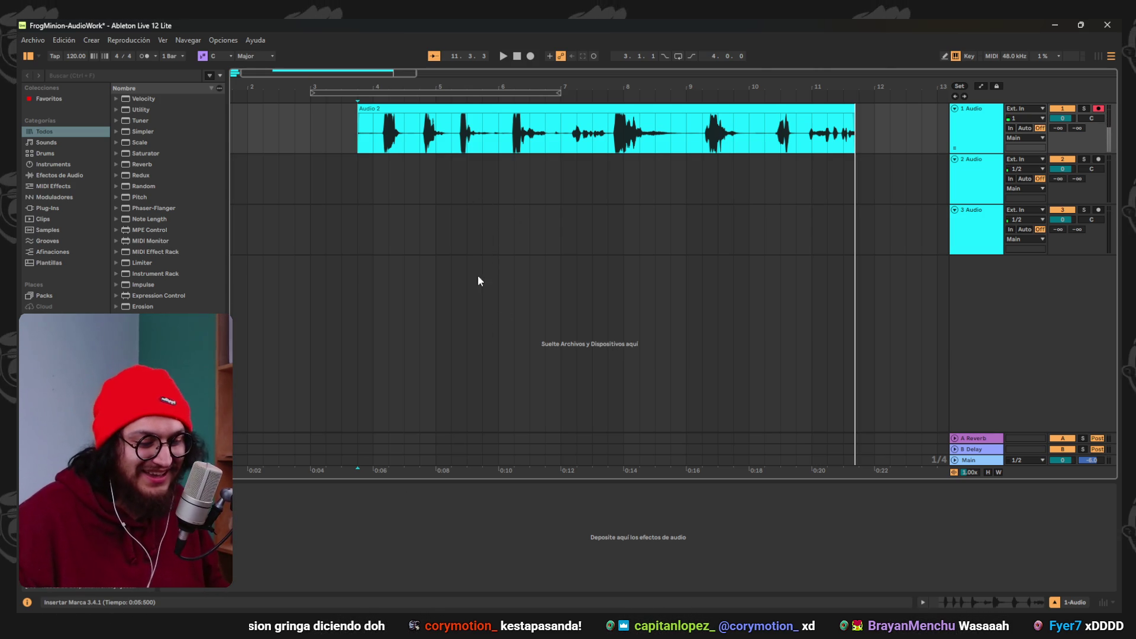
scroll(407, 147, left, 2)
Play back the recorded Audio 2 take to audition it.
scroll(401, 107, left, 3)
key(space)
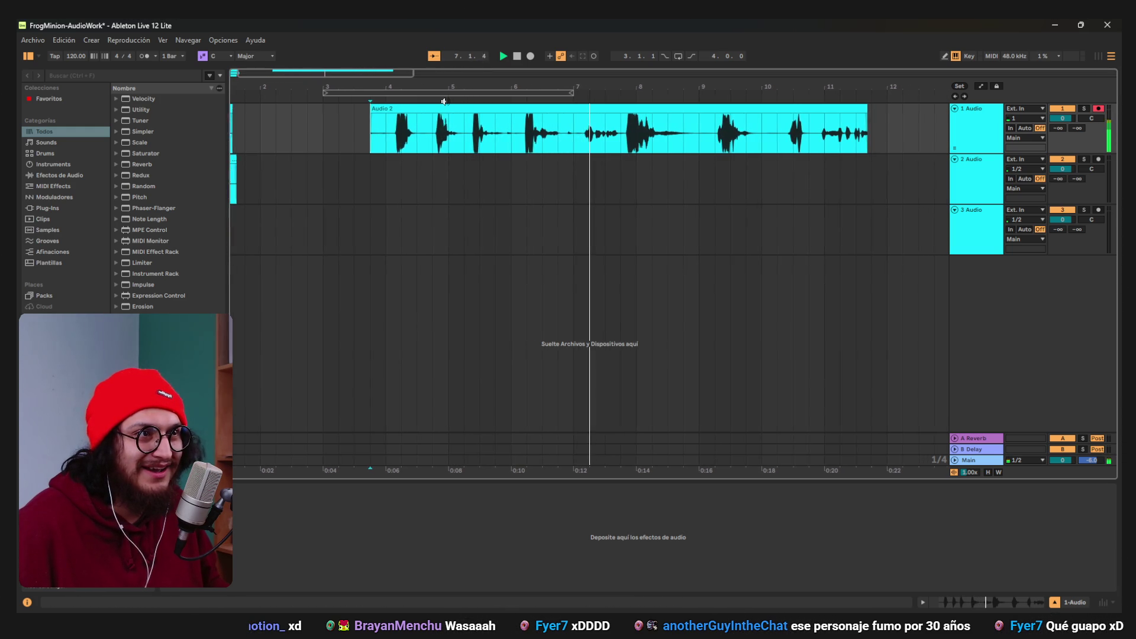
click(519, 58)
scroll(642, 279, left, 5)
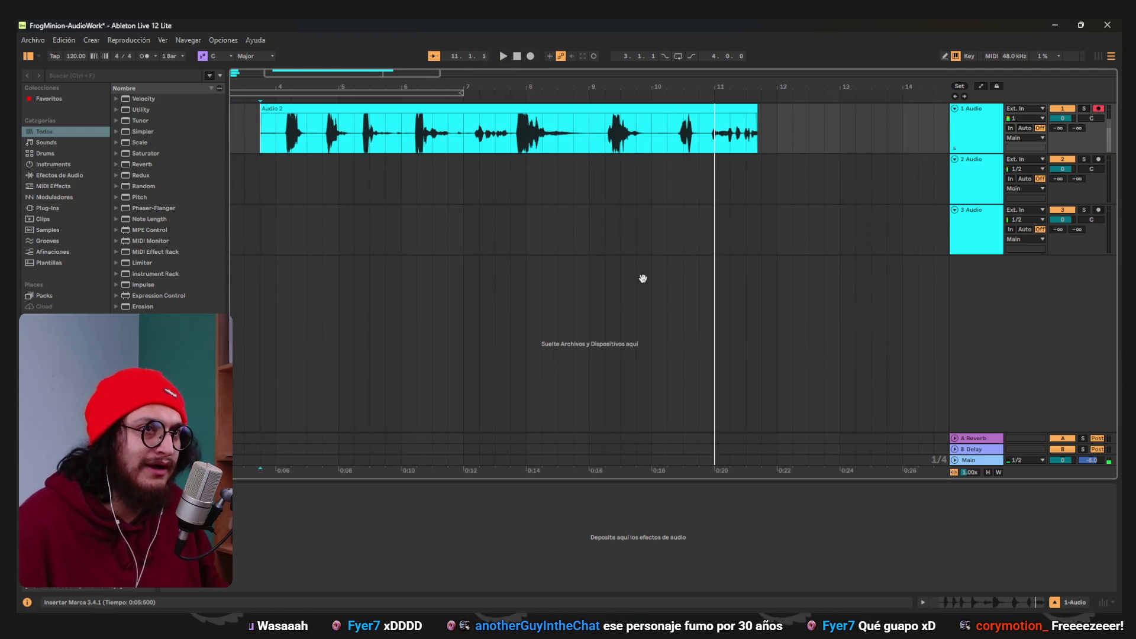
scroll(418, 169, left, 3)
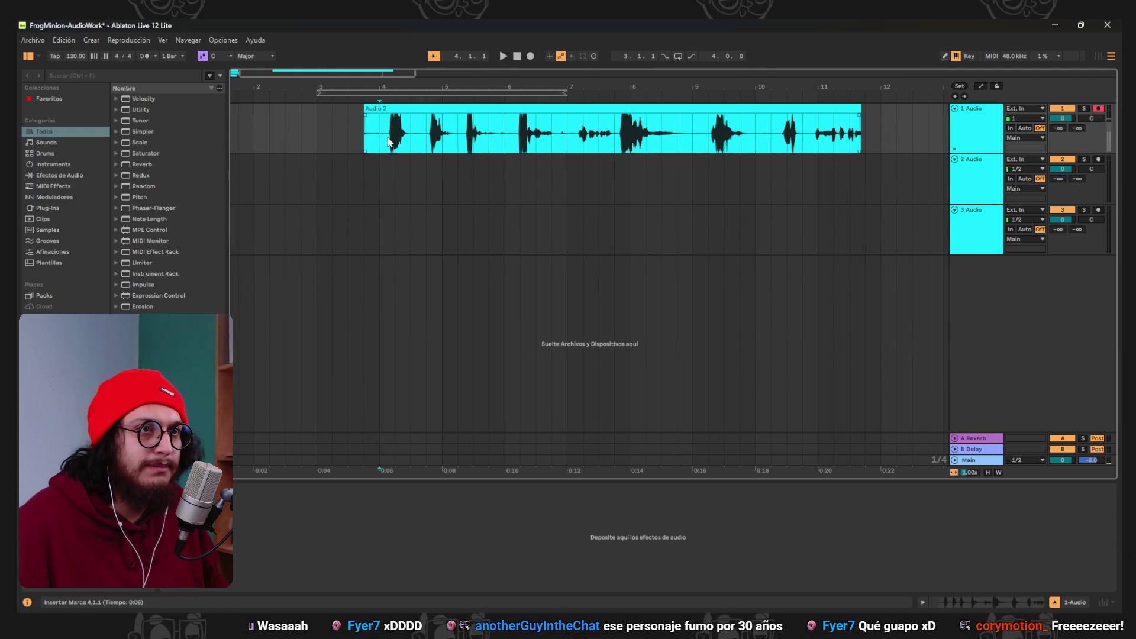
scroll(355, 144, up, 5)
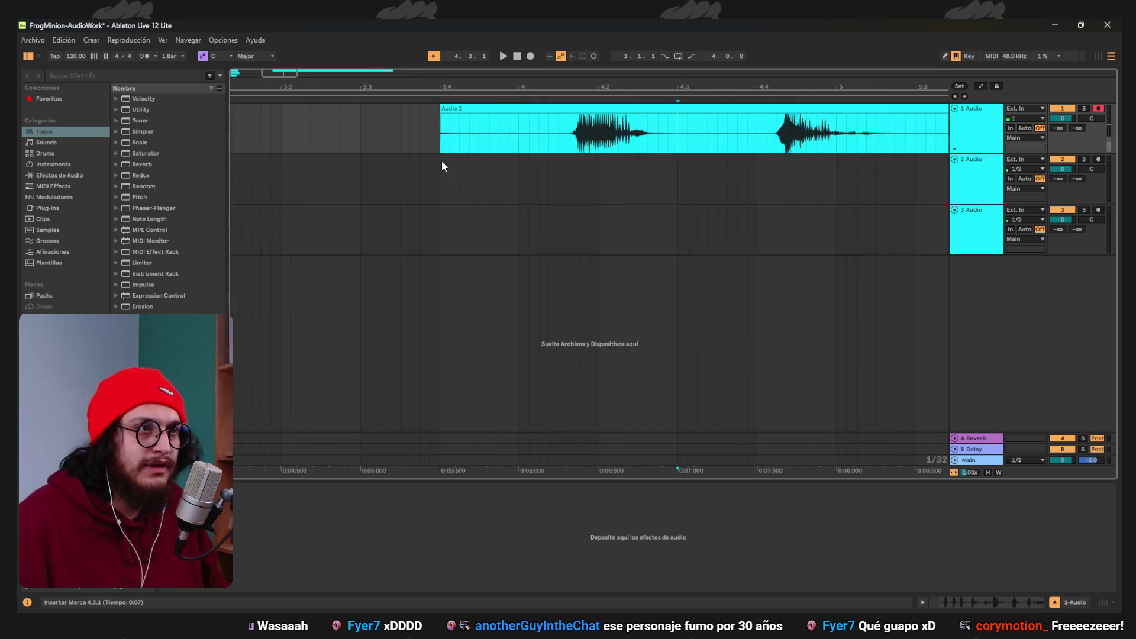
scroll(454, 183, up, 3)
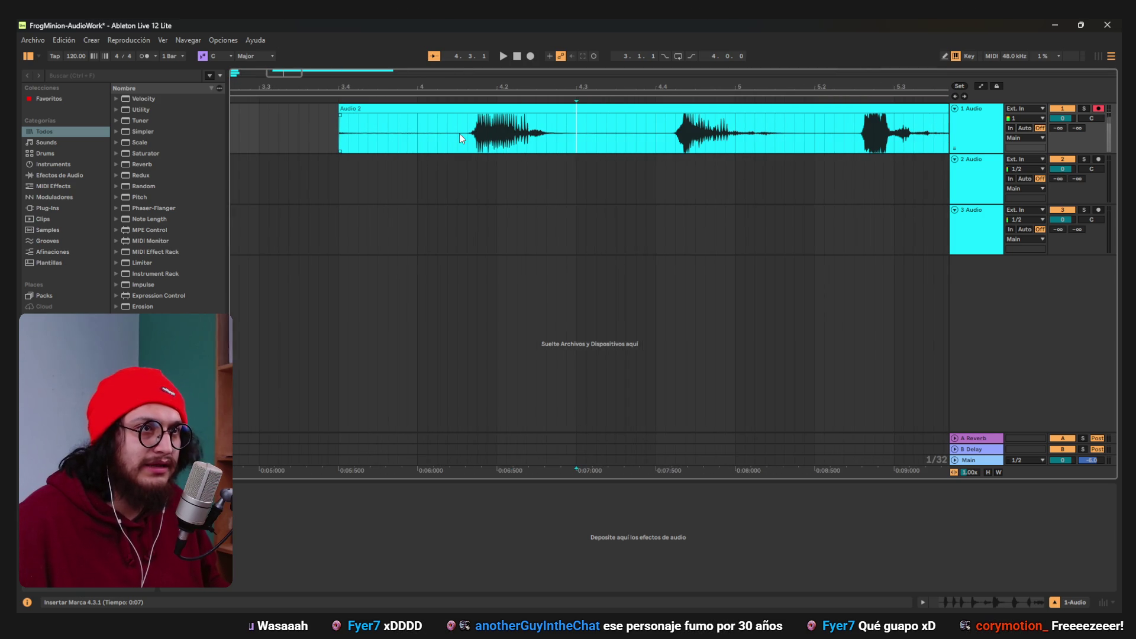
Split the take around 4.4.2 and at 5.3.3–5.4.3 into separate clips.
drag(466, 136, 597, 149)
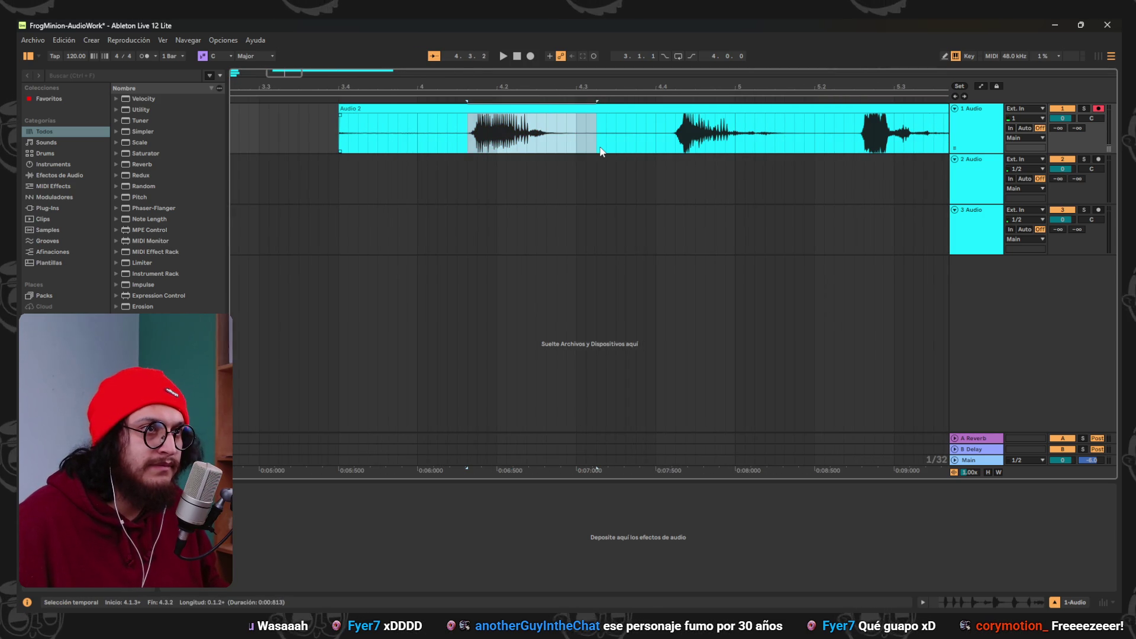
key(ctrl+e)
scroll(558, 147, right, 3)
click(561, 145)
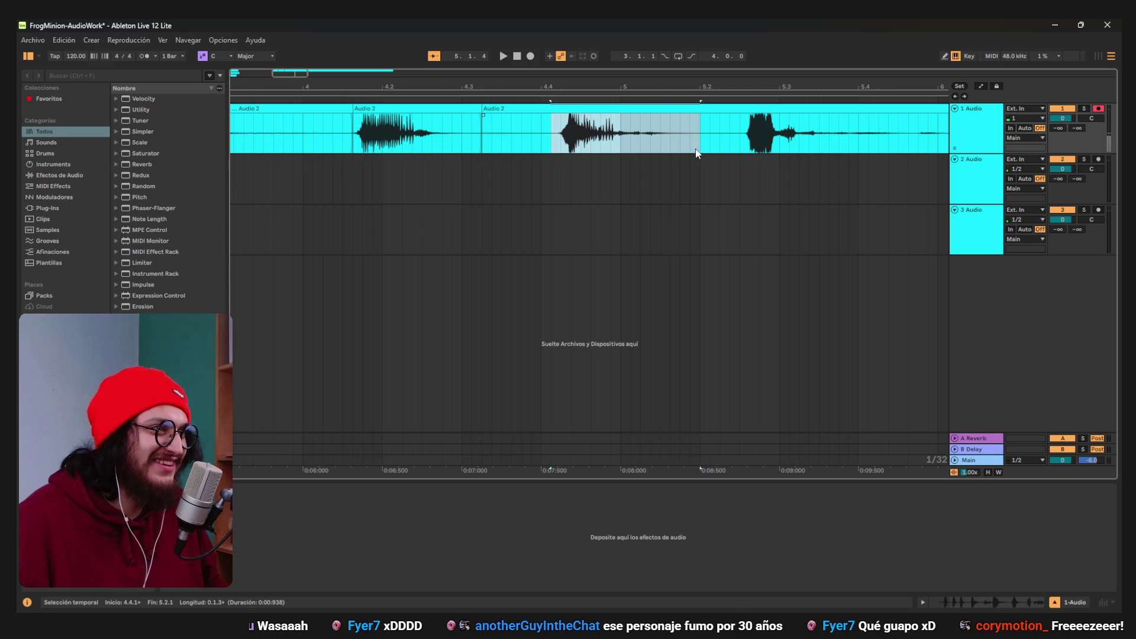
scroll(533, 182, right, 4)
click(530, 144)
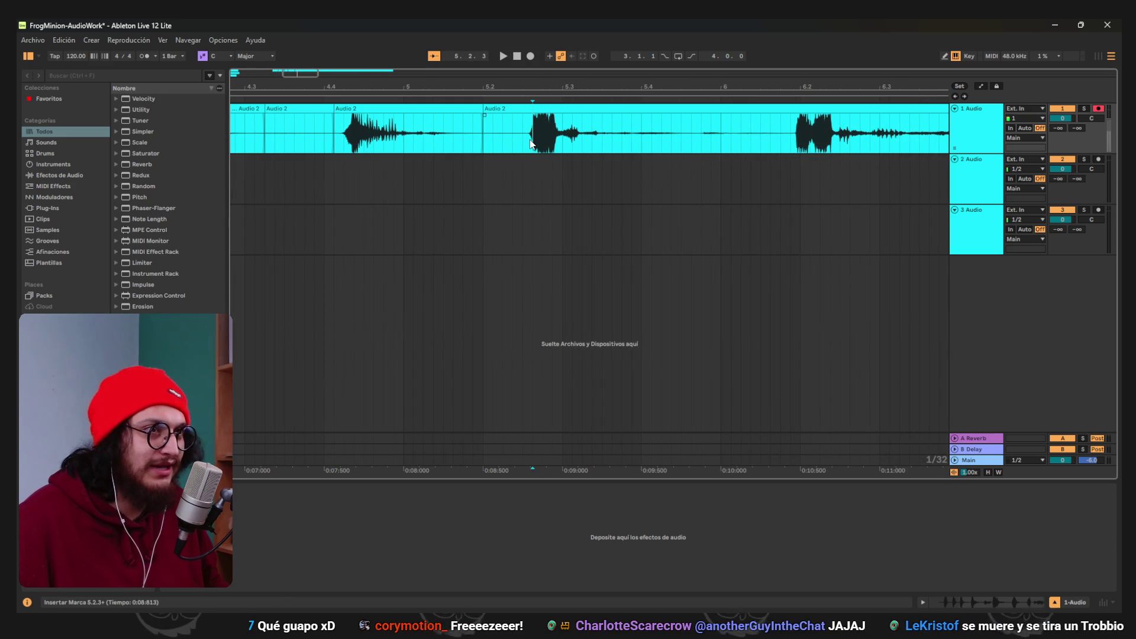
drag(625, 155, 690, 155)
key(ctrl+e)
Audition from 6.2.1 and delete the unwanted stretch of audio after it.
scroll(616, 211, right, 3)
scroll(616, 211, right, 10)
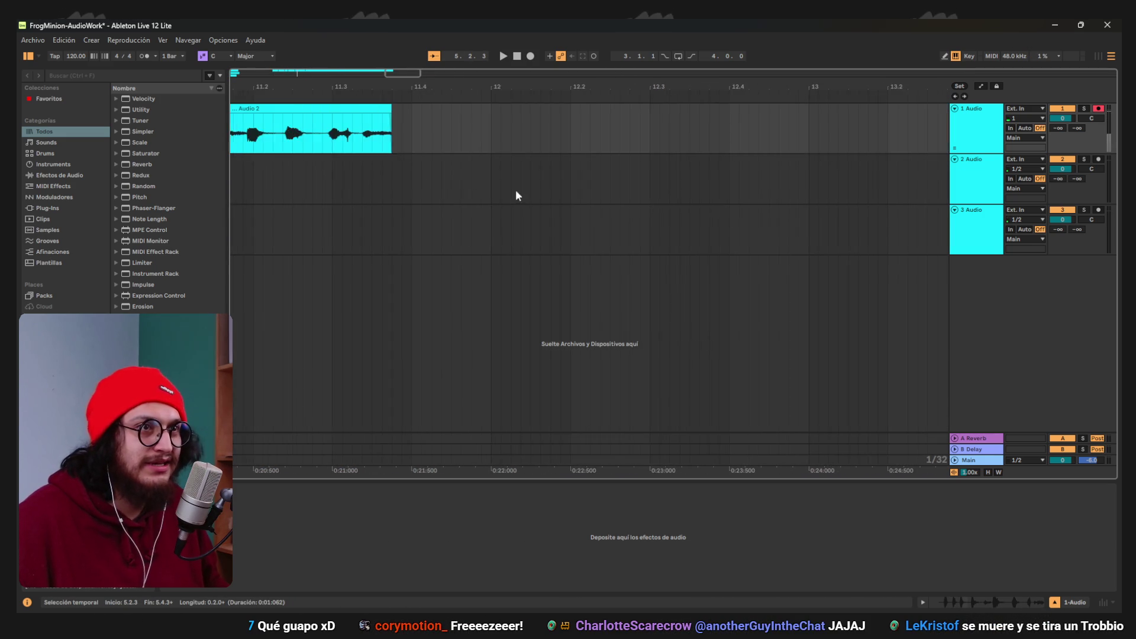
scroll(566, 195, down, 6)
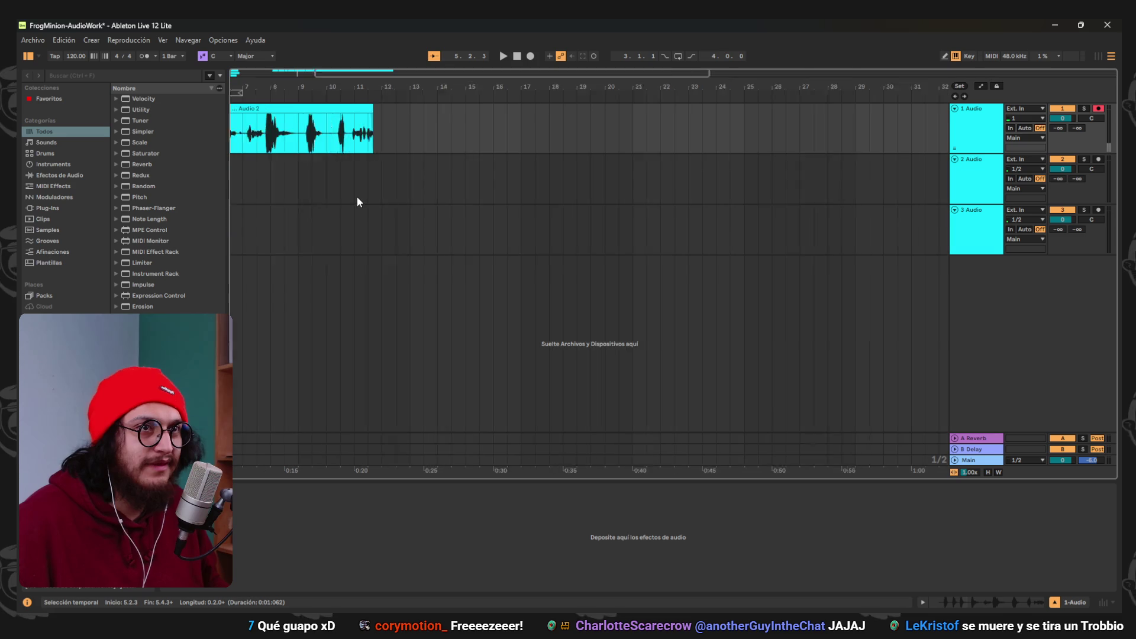
scroll(715, 196, left, 10)
click(554, 131)
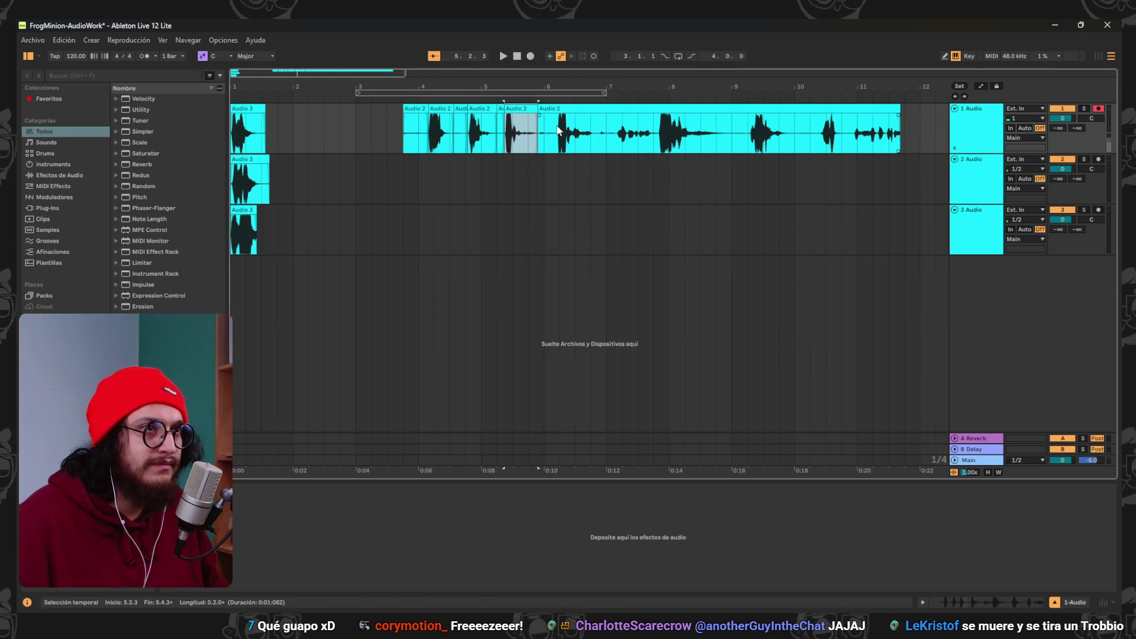
key(space)
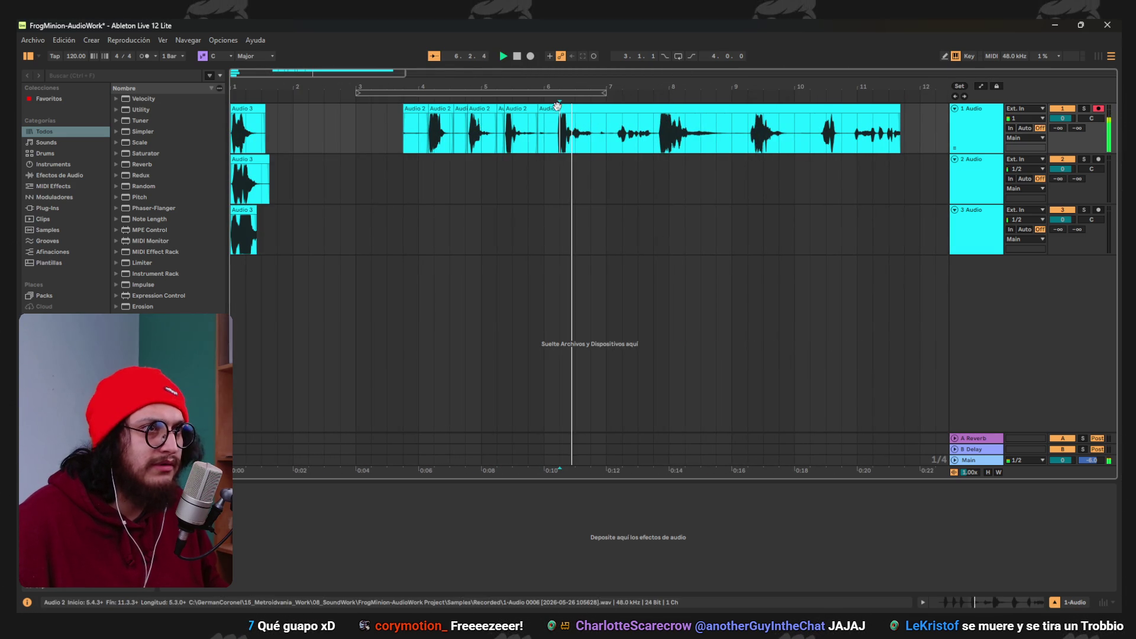
key(space)
click(556, 142)
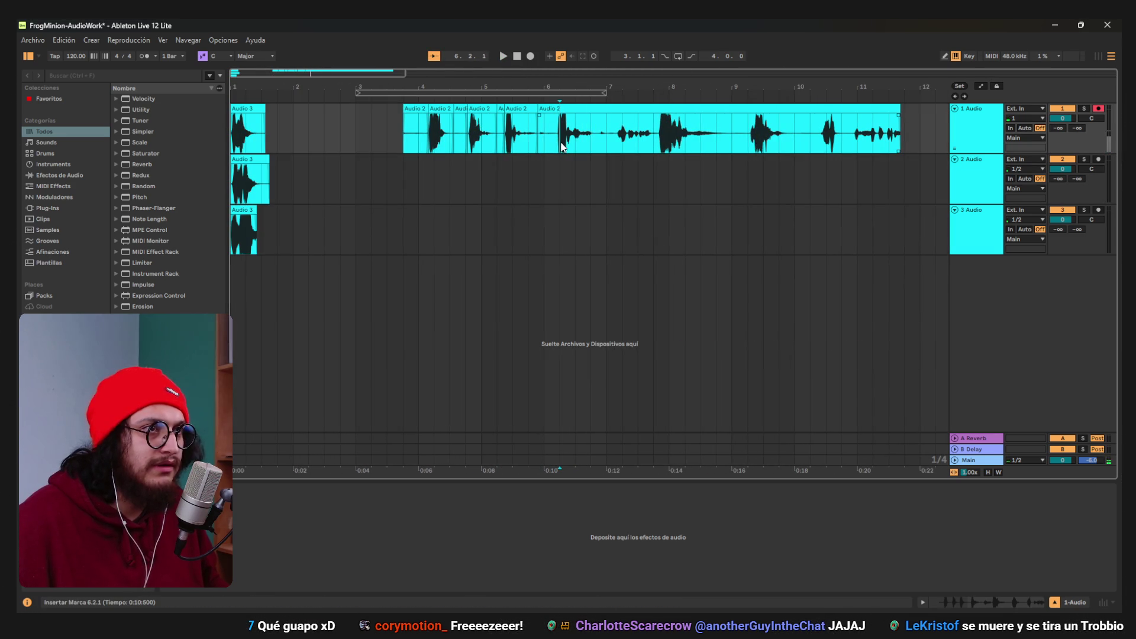
ctrl+scroll(548, 142, up, 5)
scroll(507, 170, right, 3)
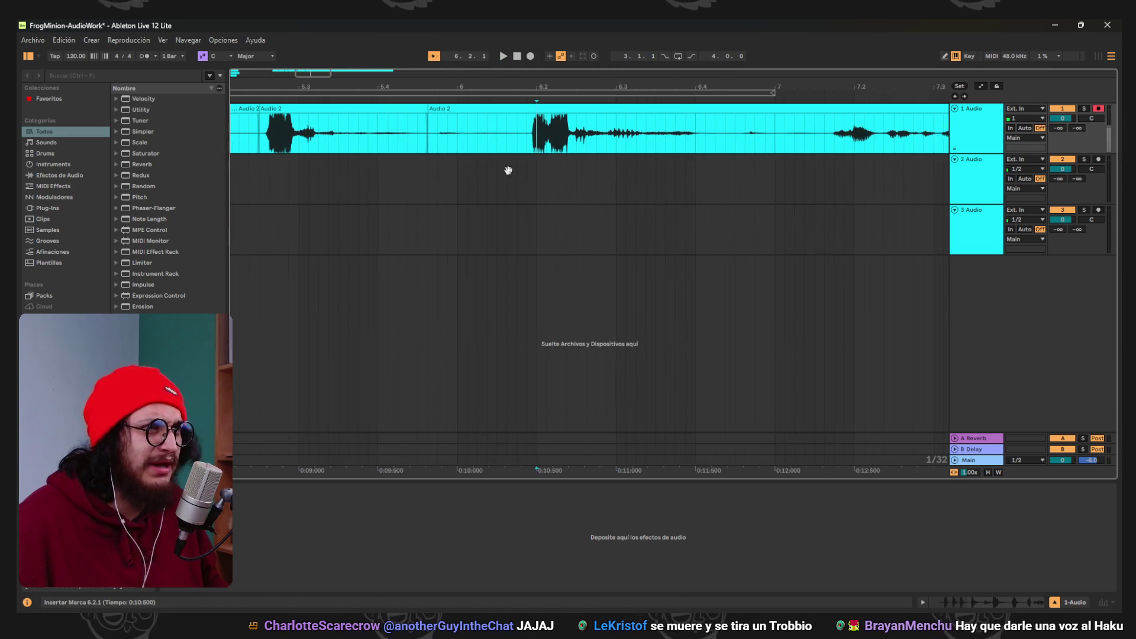
drag(566, 142, 713, 147)
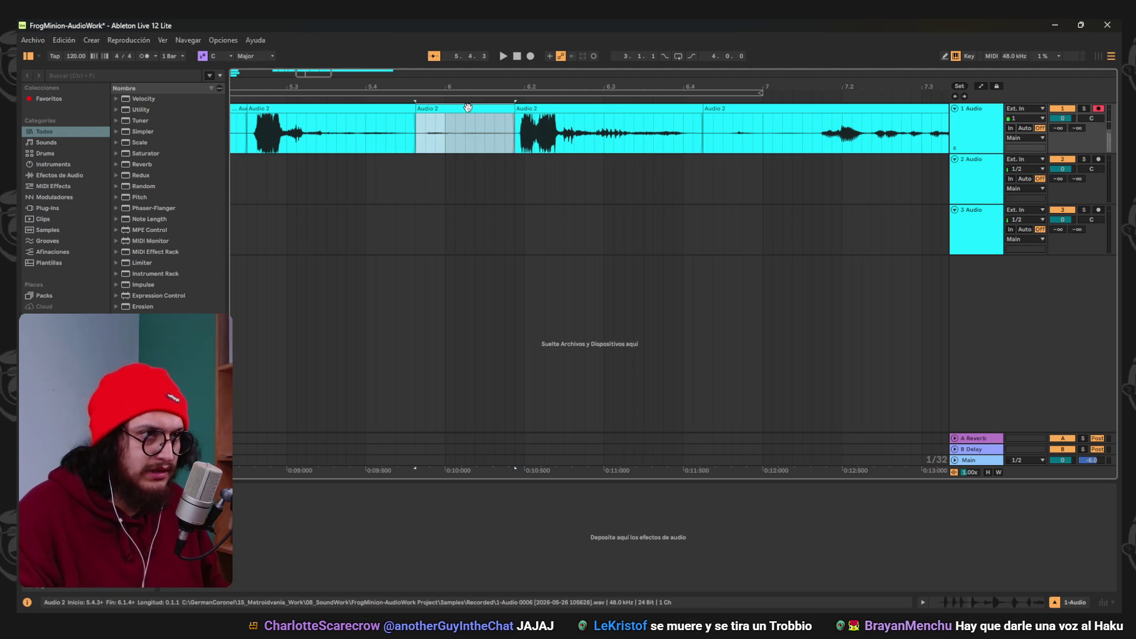
key(Delete)
Audition from 7.1.3, split out the 9.2.1–bar 10 range and delete the gap pieces.
scroll(485, 157, right, 3)
click(567, 154)
key(space)
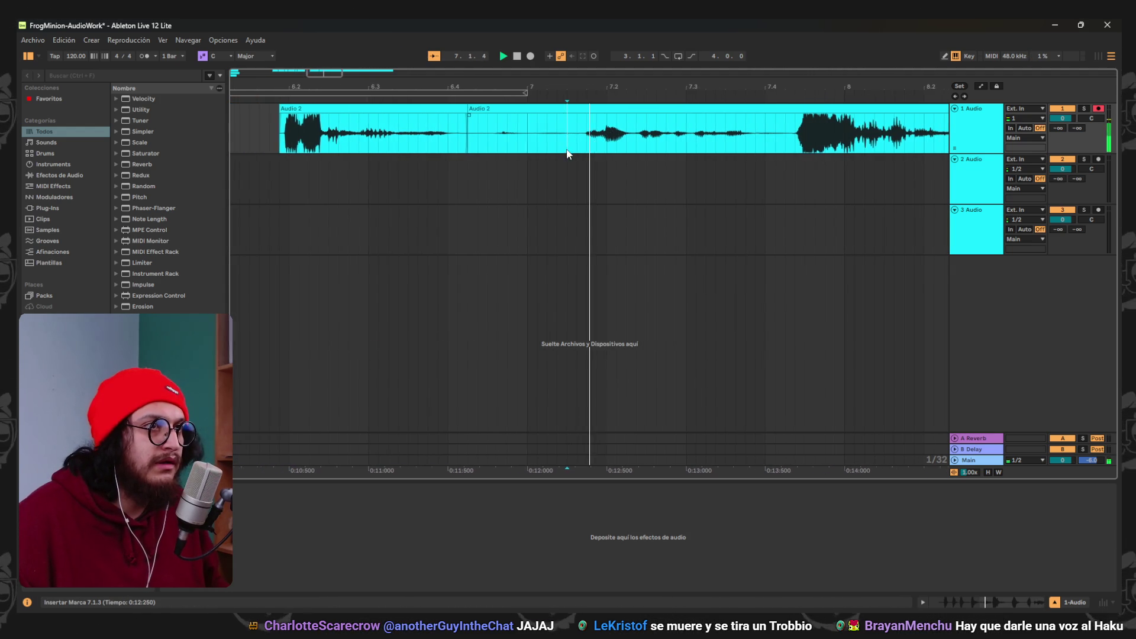
drag(389, 150, 790, 155)
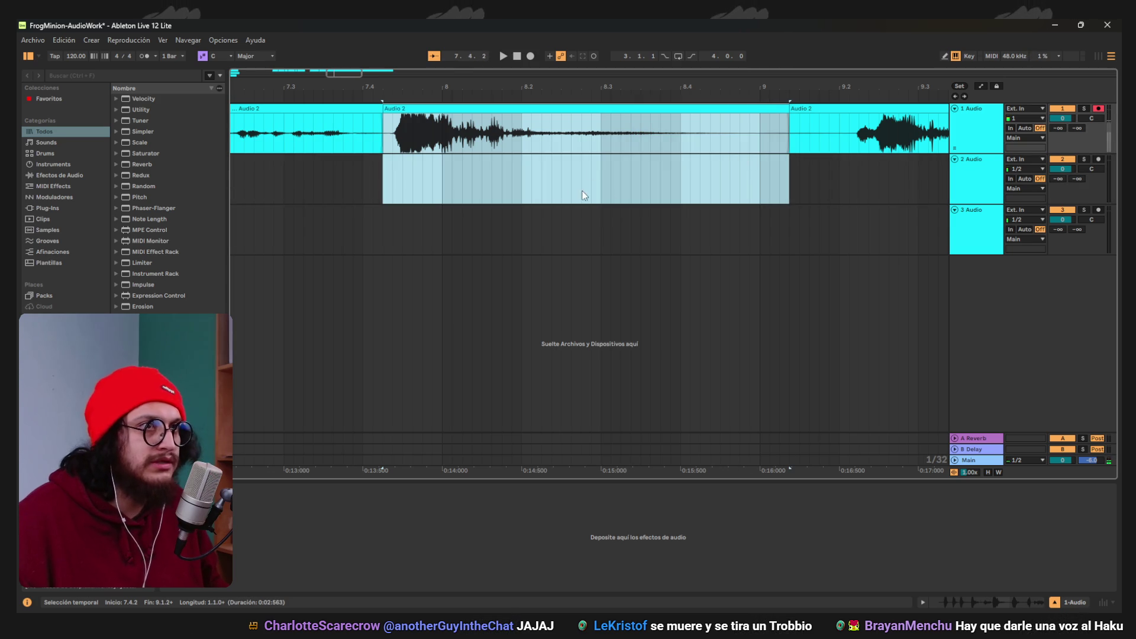
ctrl+scroll(582, 195, down, 3)
ctrl+scroll(713, 176, up, 4)
ctrl+scroll(670, 169, down, 2)
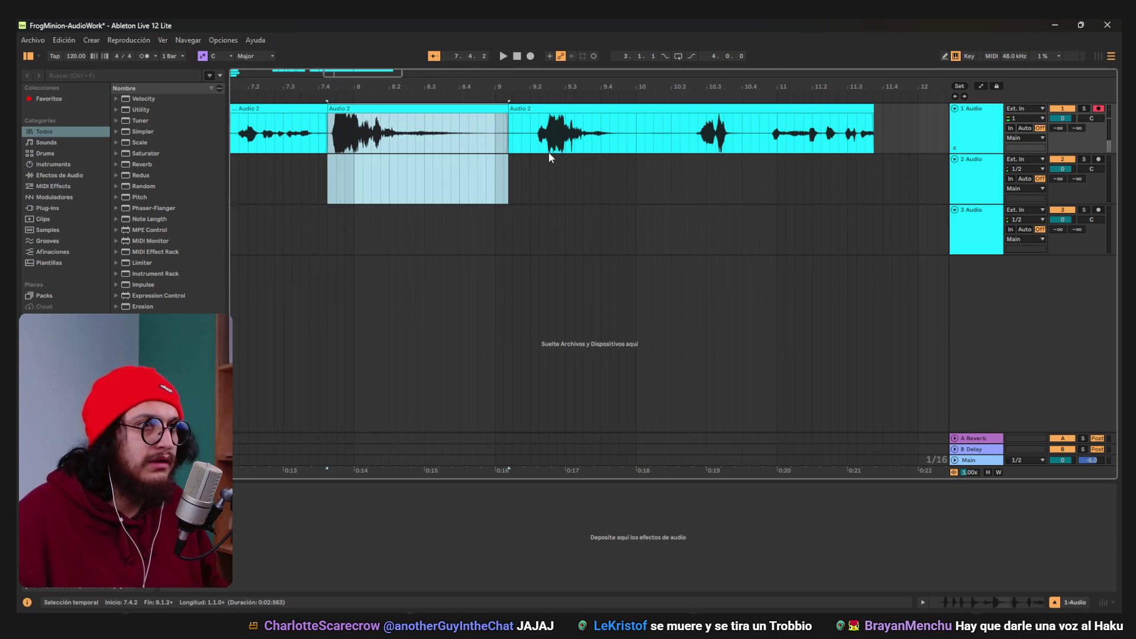
click(535, 147)
drag(536, 146, 634, 145)
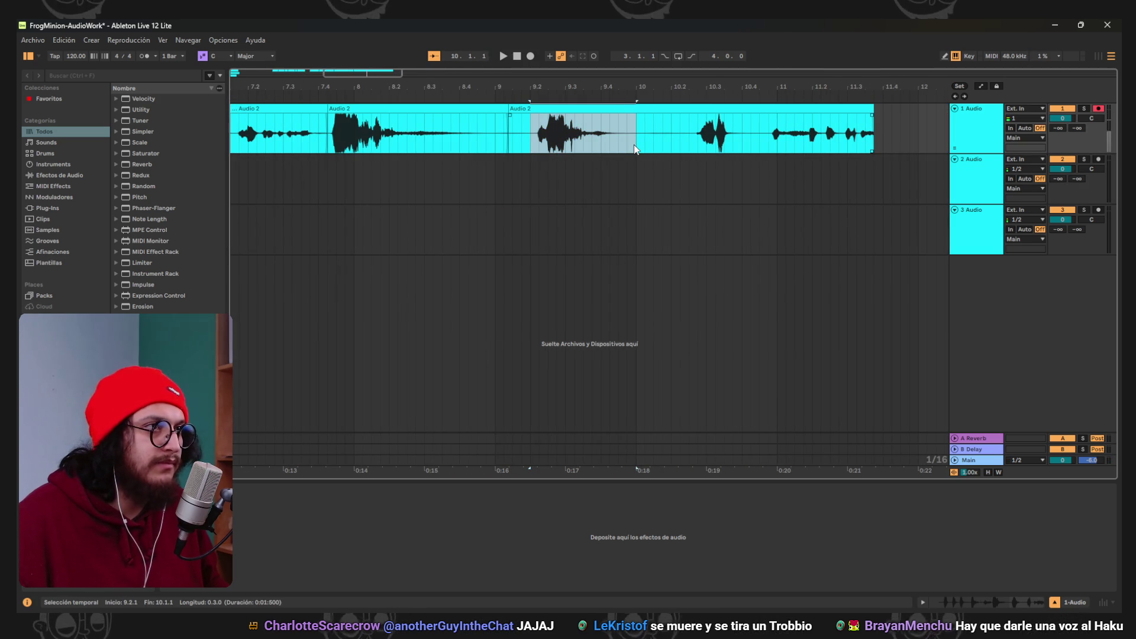
key(ctrl+e)
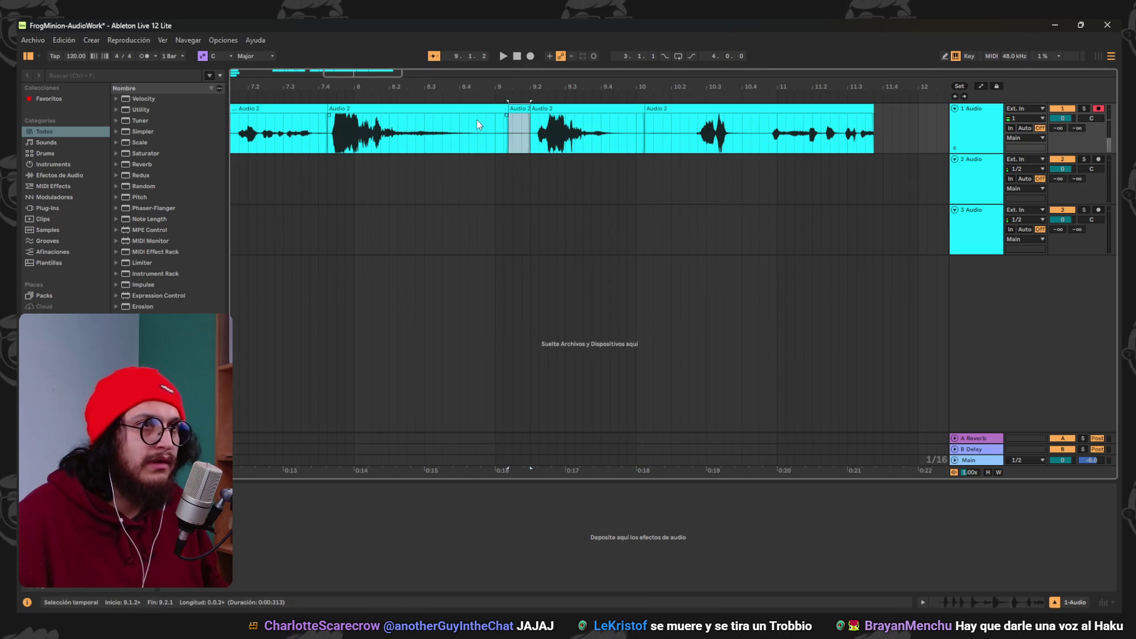
key(Delete)
key(Left)
key(Delete)
Split at 10.2.3 and 10.4.2, deleting the silent 10.1.2–10.2.3 piece.
scroll(591, 154, right, 3)
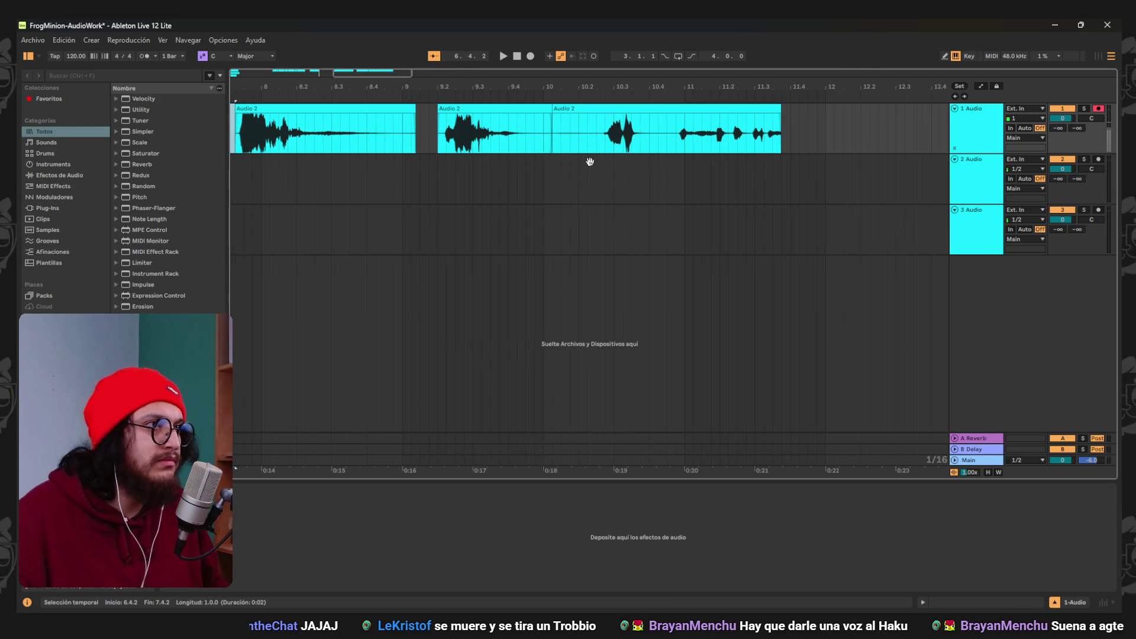
drag(577, 135, 590, 144)
click(569, 158)
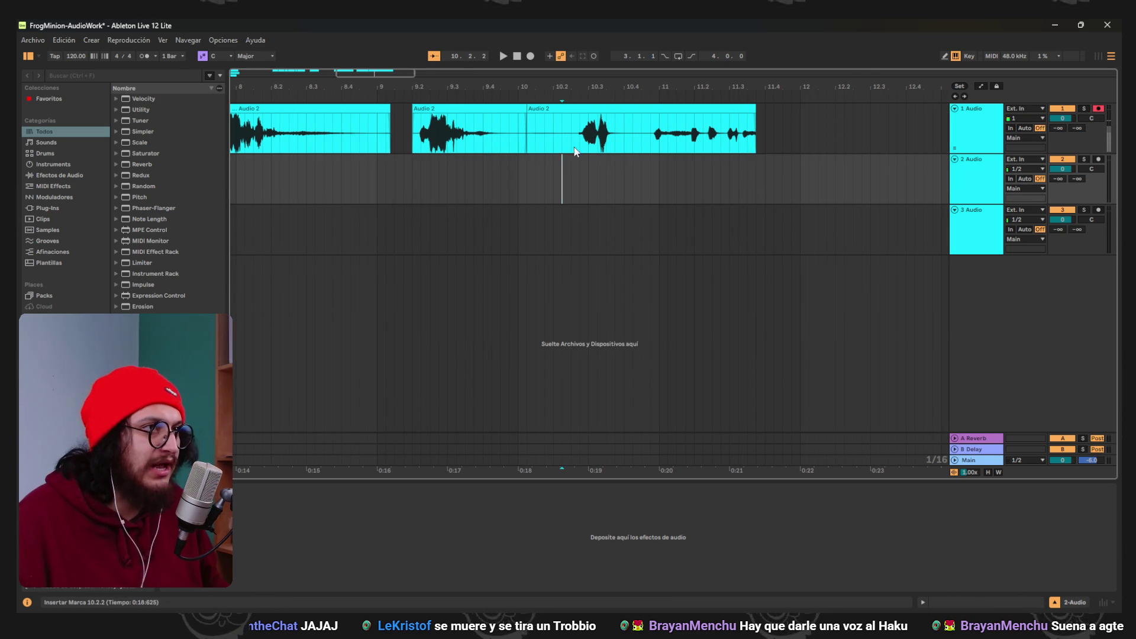
key(ctrl+e)
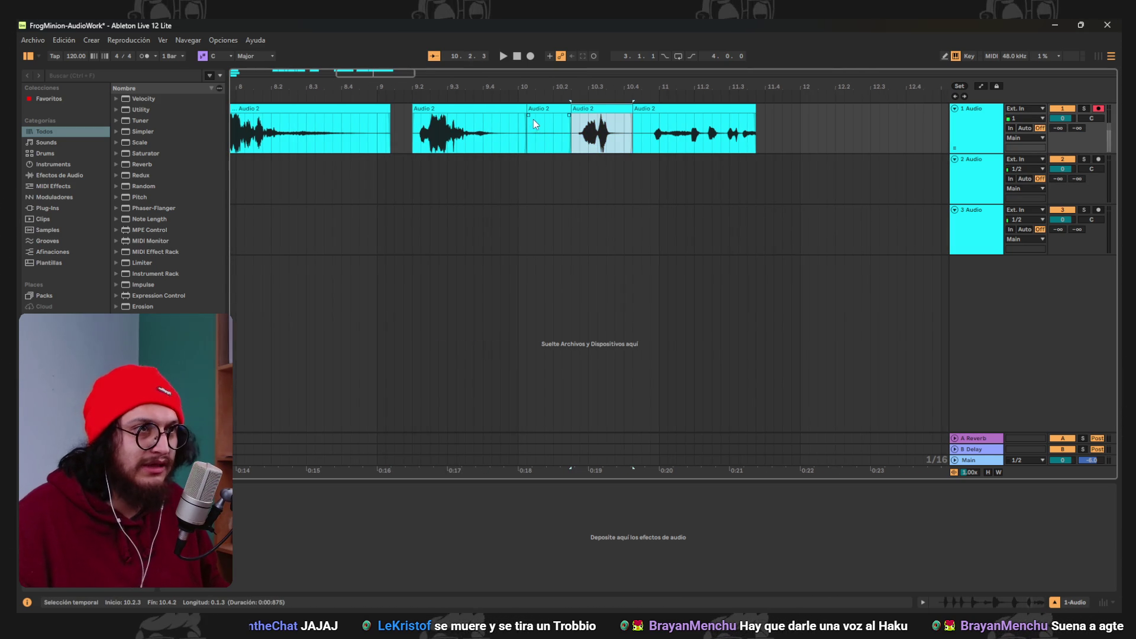
drag(533, 119, 571, 120)
key(Delete)
click(666, 108)
key(minus)
key(minus)
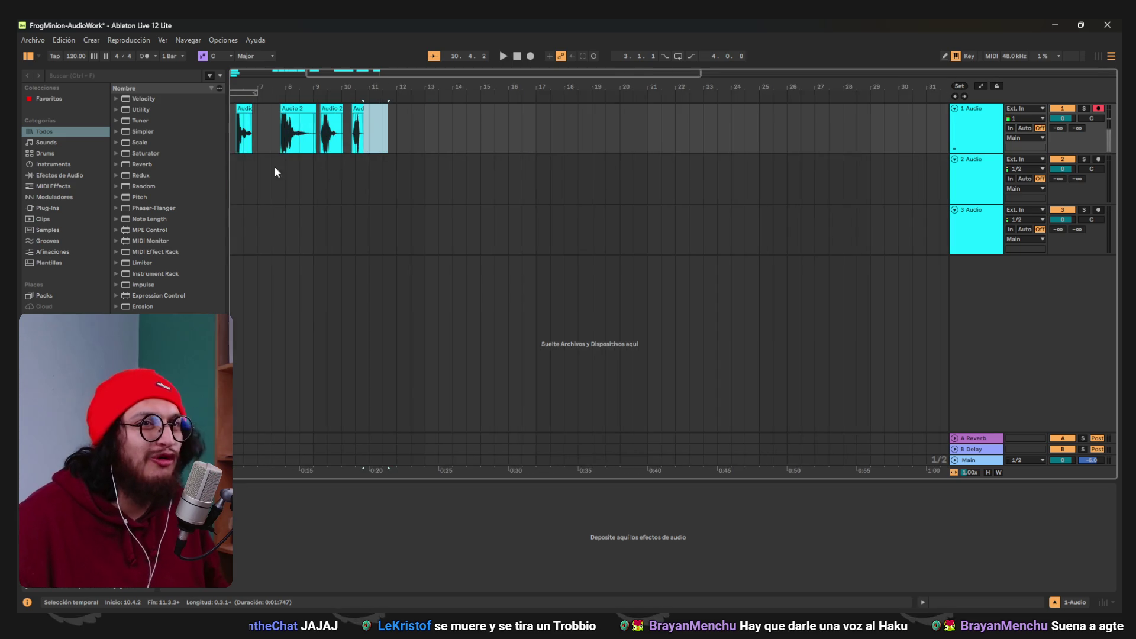
Delete the clip piece at 10.4.2 and select the short pieces around 4.3.2–4.4.1.
key(Delete)
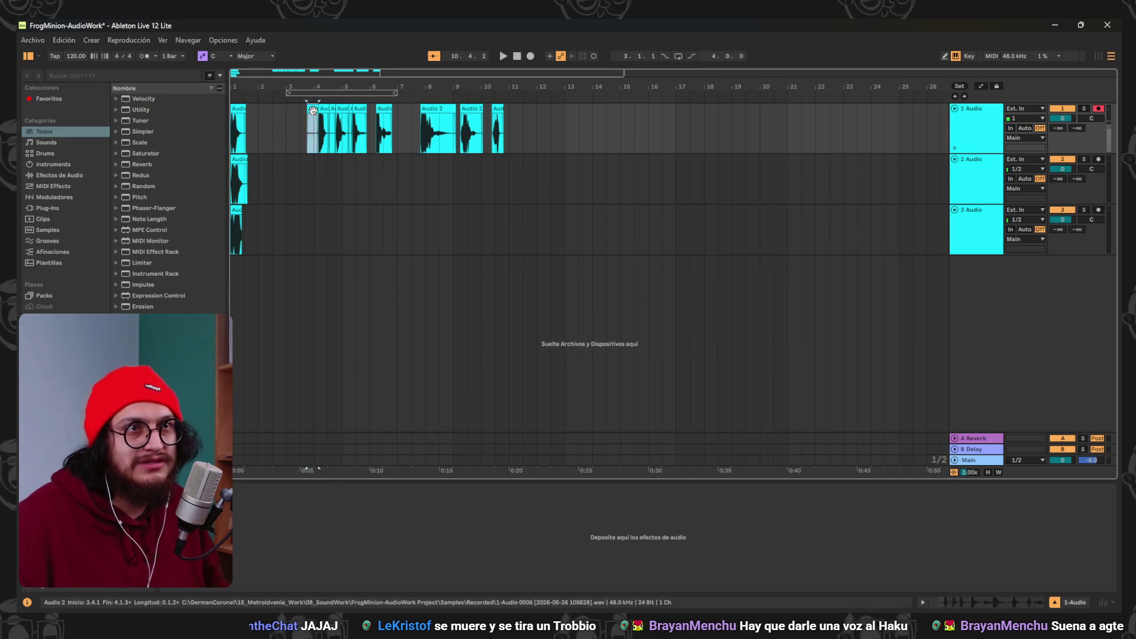
click(332, 110)
click(339, 109)
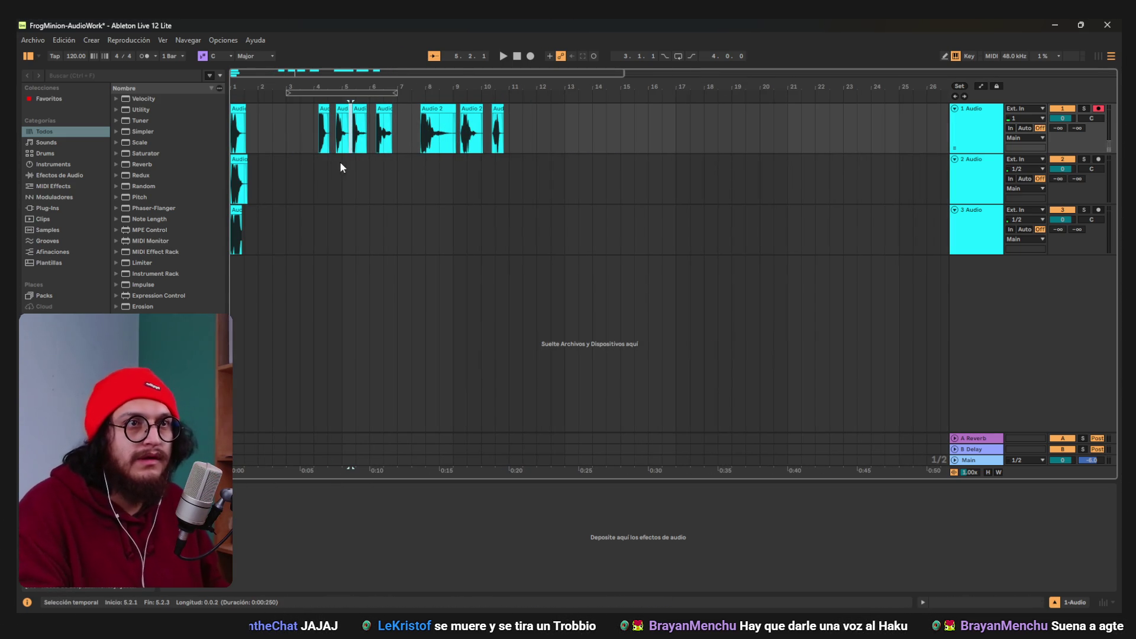
key(plus)
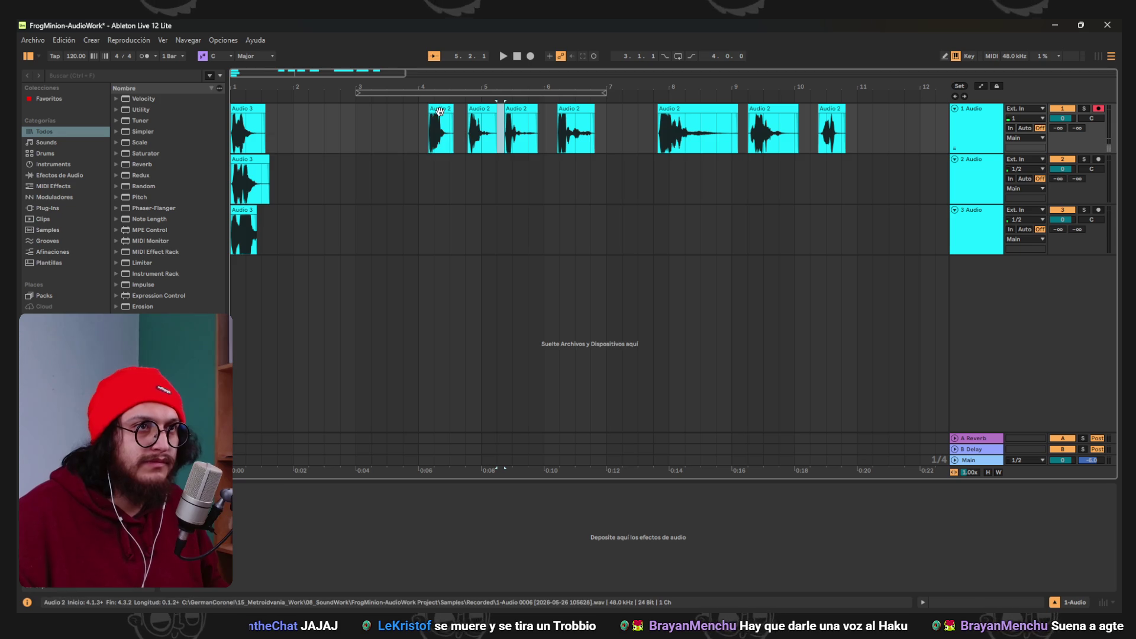
Move Audio 2 clips from track 1 onto new tracks 4, 5 and 6.
drag(439, 111, 336, 298)
drag(235, 271, 236, 271)
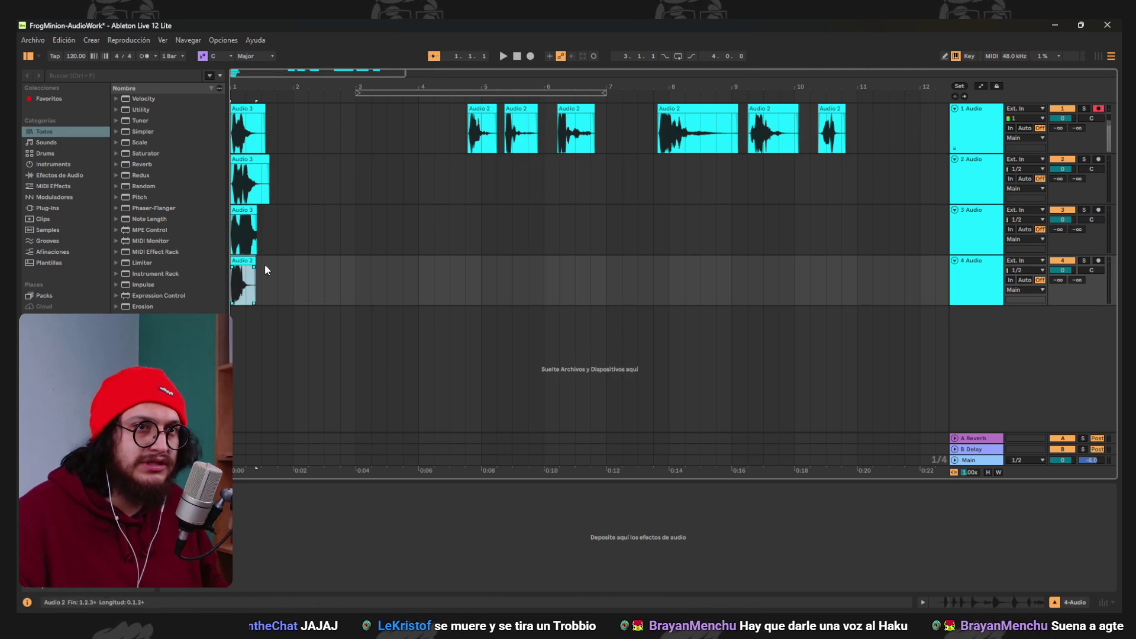
drag(246, 327, 247, 327)
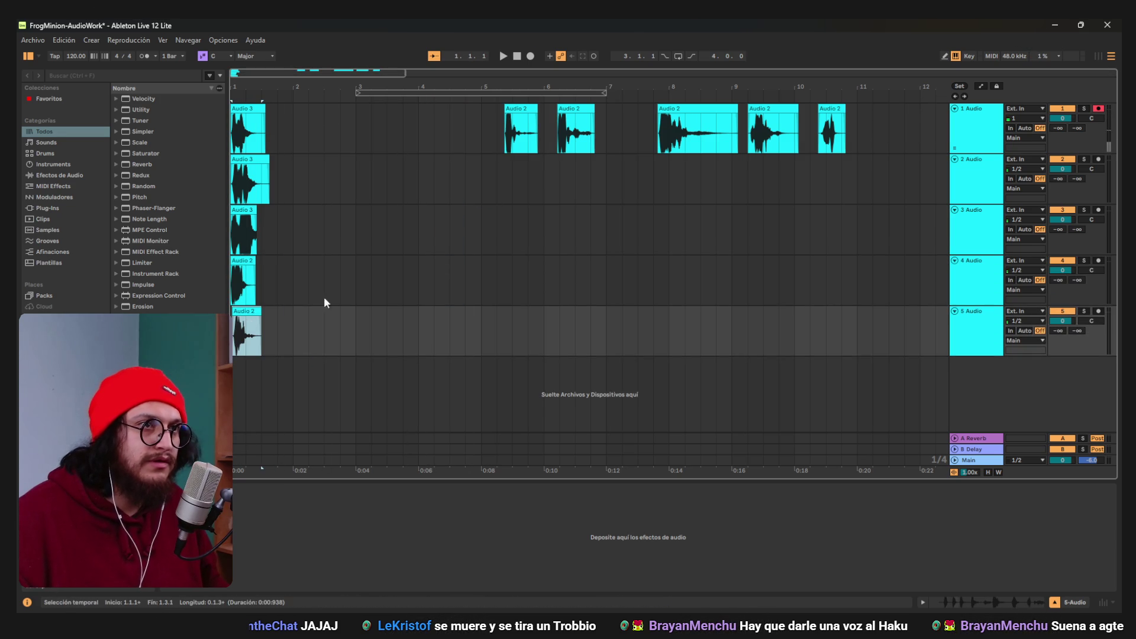
mouse_move(524, 109)
mouse_down()
mouse_move(508, 249)
mouse_move(253, 378)
mouse_up()
drag(566, 108, 245, 411)
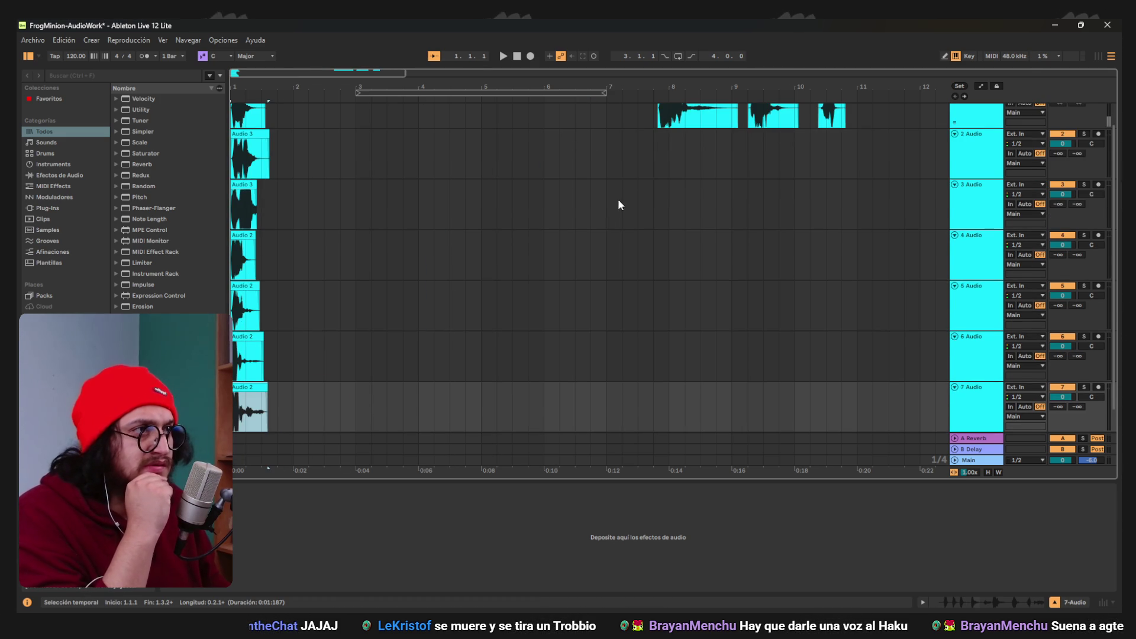
scroll(619, 205, up, 1)
Move more clips onto track 7 and a new eighth track, dismissing the track-limit warning.
drag(408, 400, 284, 422)
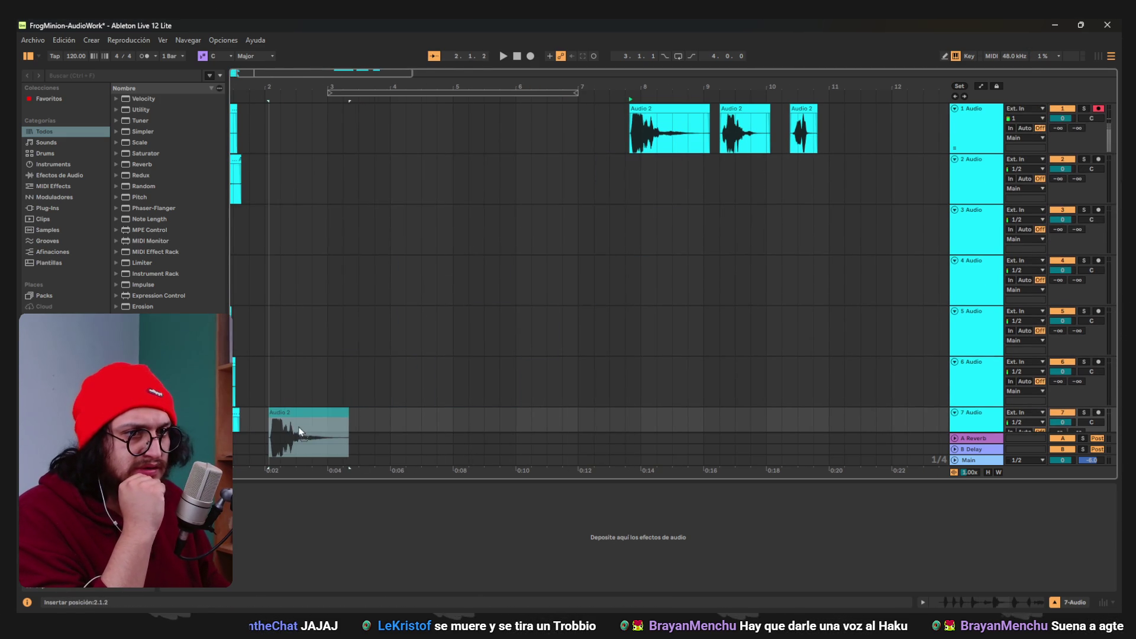
mouse_move(761, 136)
mouse_down()
mouse_move(680, 207)
mouse_move(391, 403)
mouse_up()
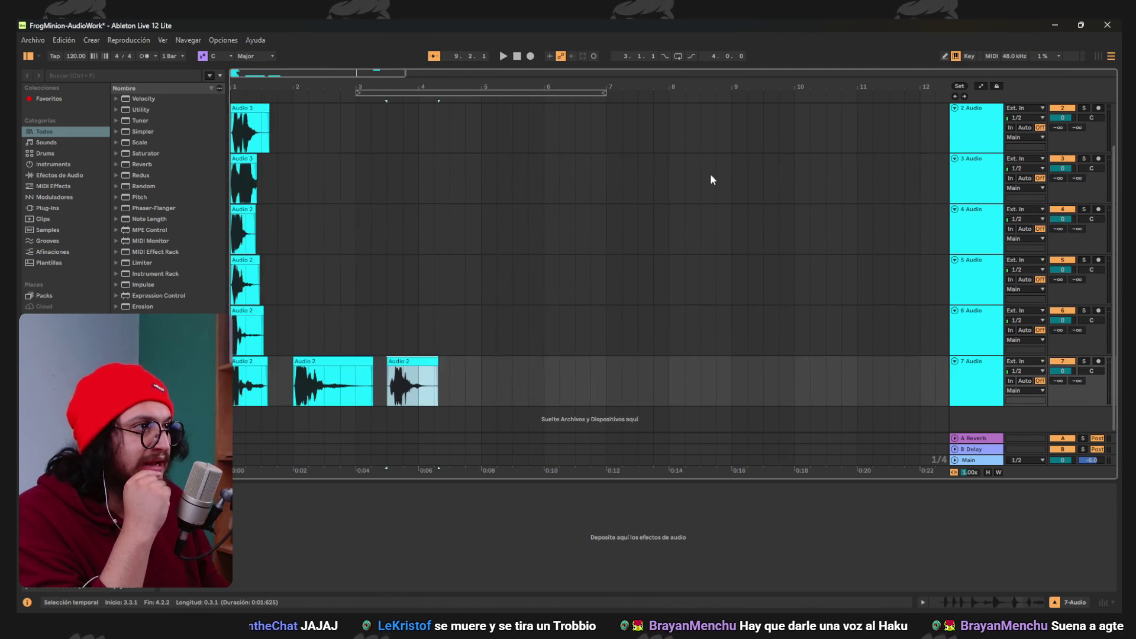
scroll(710, 173, right, 1)
drag(538, 366, 408, 421)
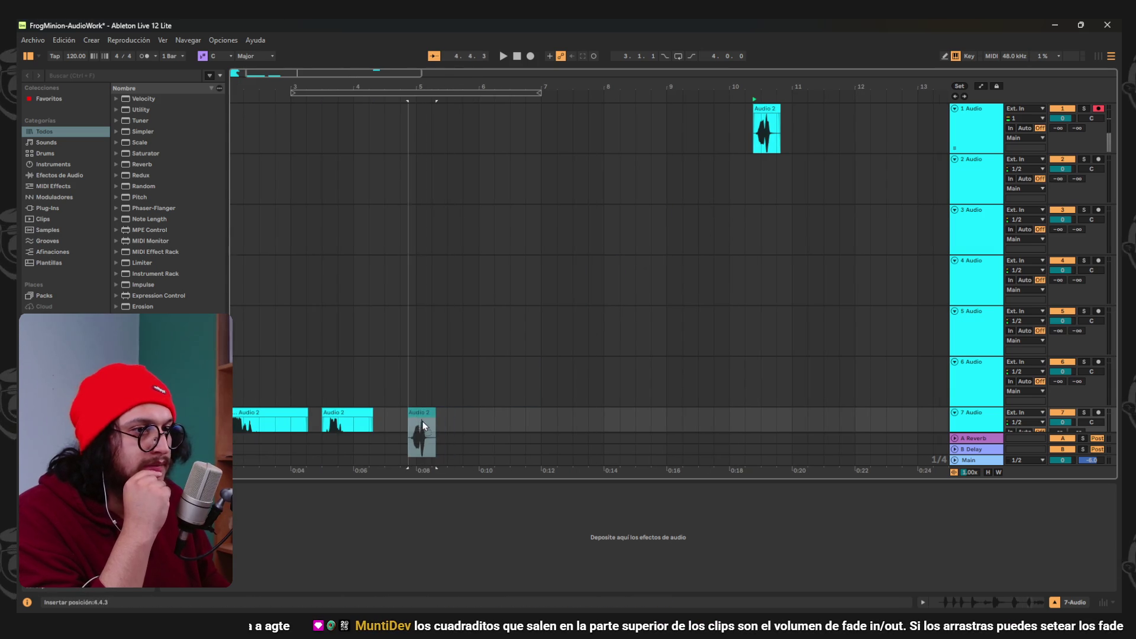
scroll(476, 380, left, 2)
scroll(527, 310, down, 1)
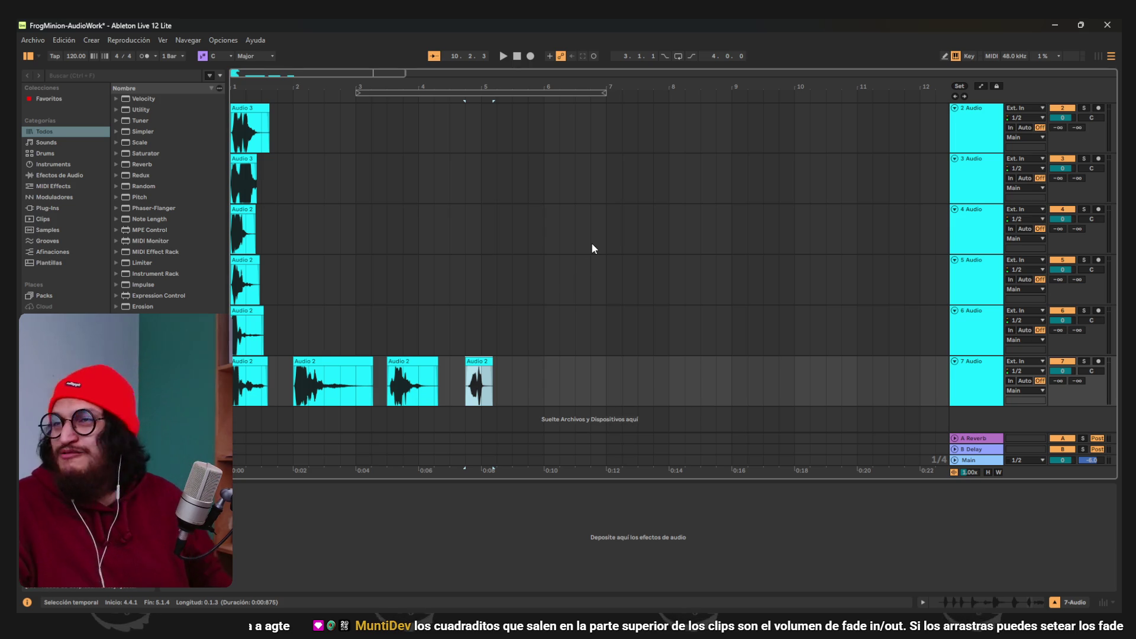
drag(346, 382, 286, 430)
mouse_move(404, 349)
mouse_down()
mouse_move(387, 365)
mouse_move(388, 417)
mouse_up()
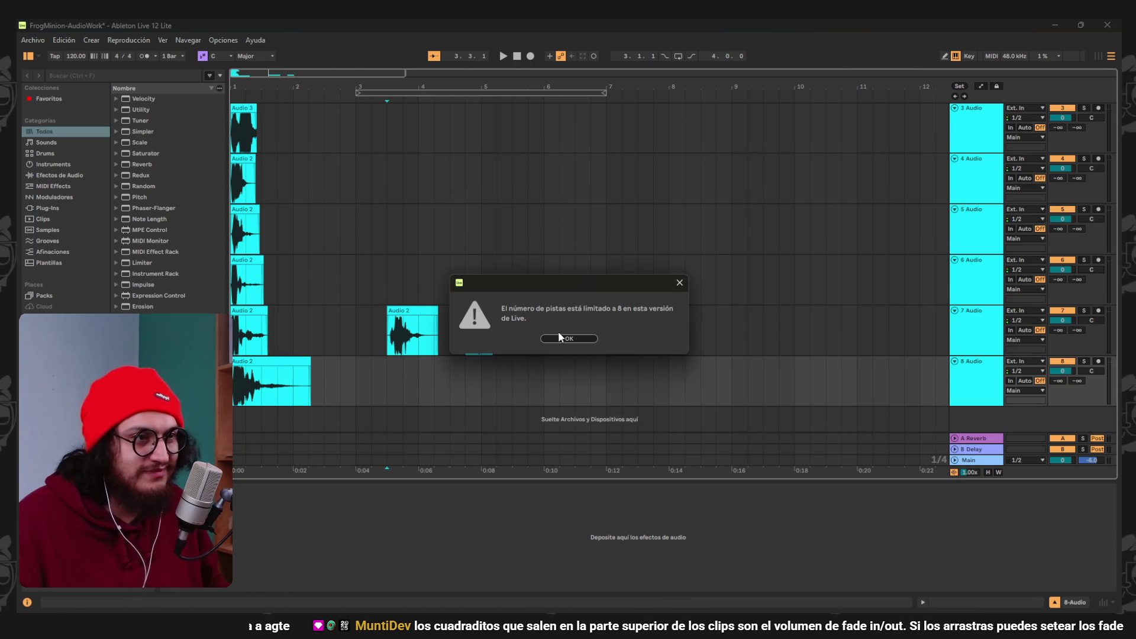
click(576, 340)
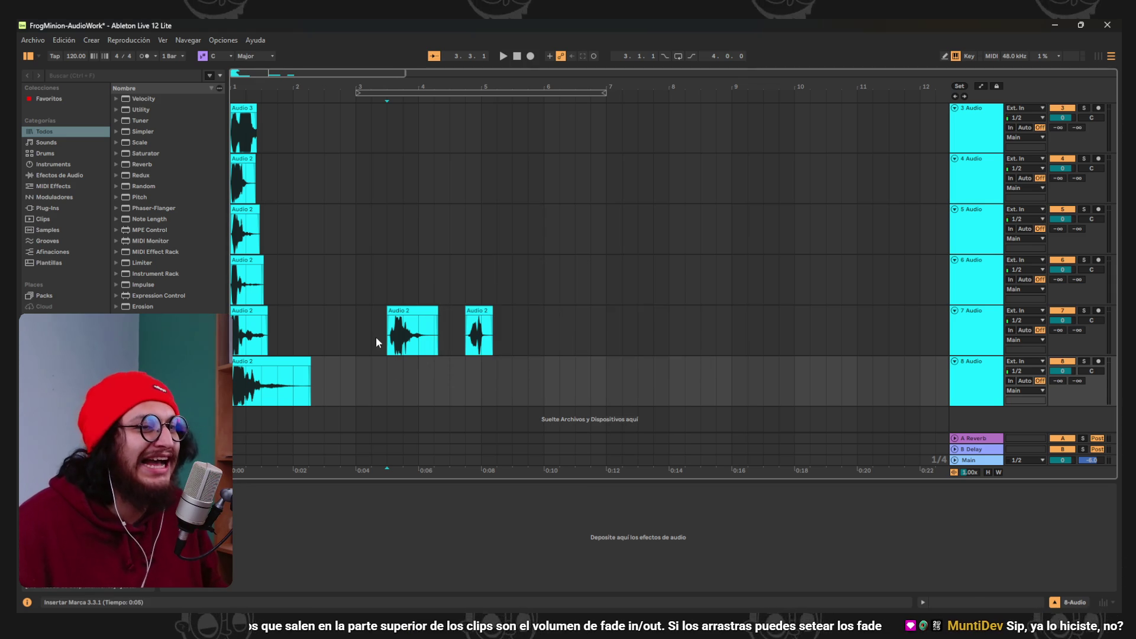
Undo the eighth track, the clip moves and tracks 4–5, returning clips to track 1.
key(ctrl+z)
scroll(366, 331, up, 2)
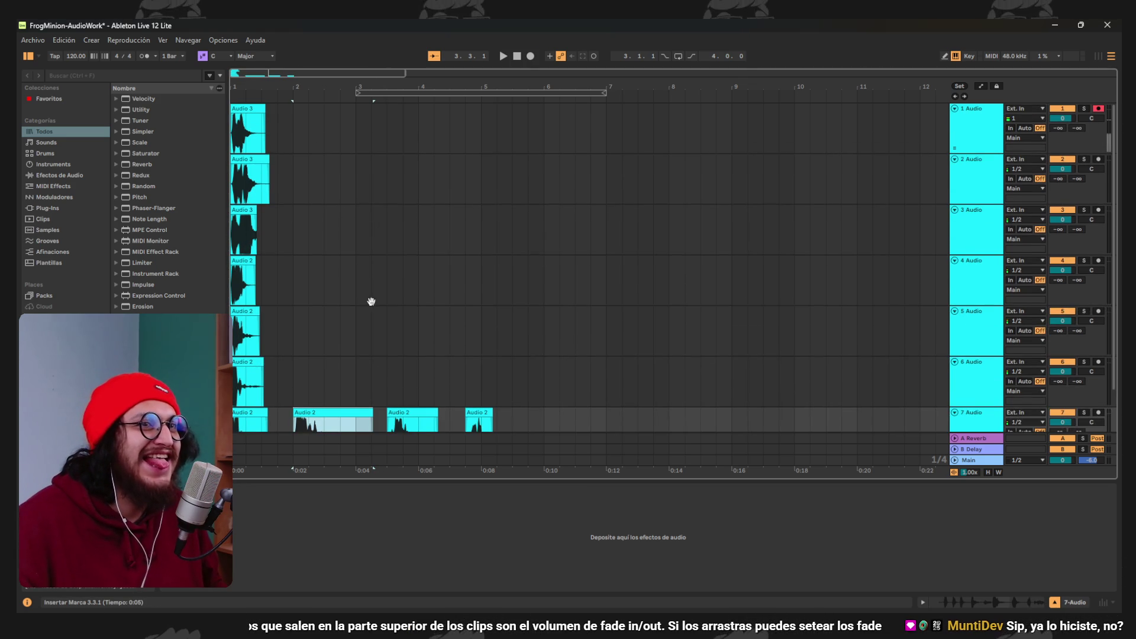
key(ctrl+z)
key(ctrl+z)
key(ctrl+z)
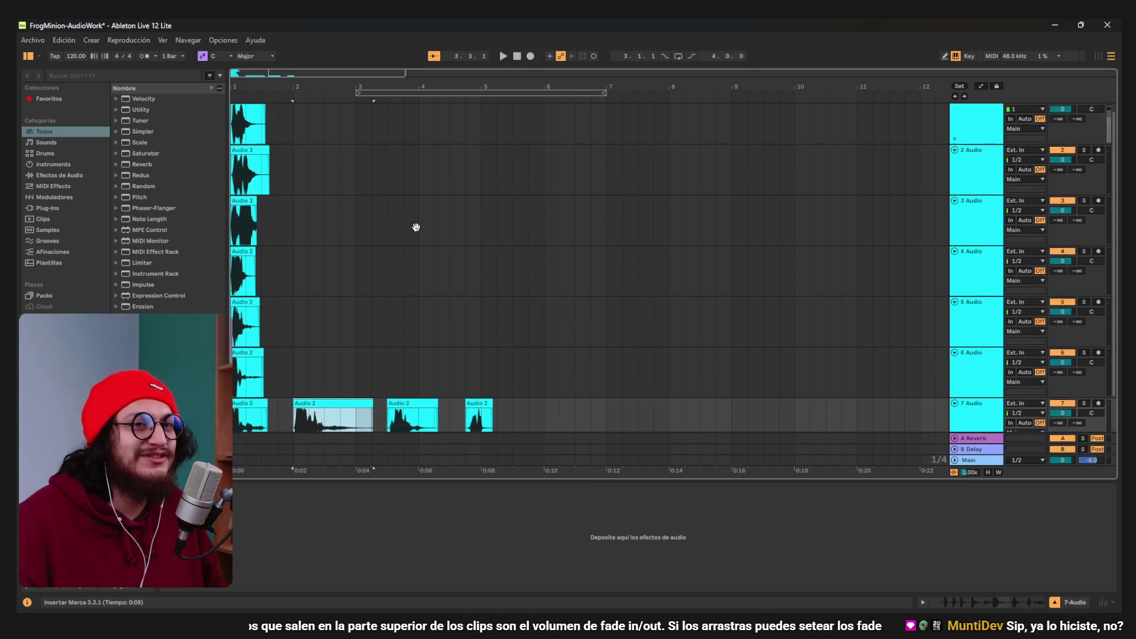
key(ctrl+z)
key(ctrl+z)
key(ctrl+z)
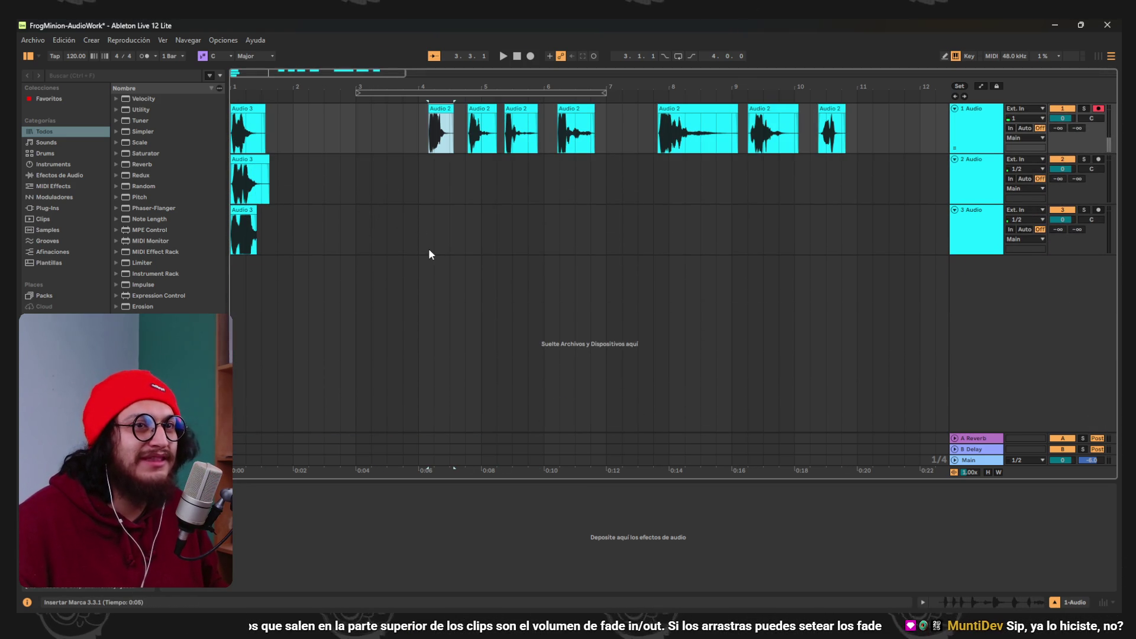
key(ctrl+z)
key(ctrl+z)
key(ctrl+z)
key(ctrl+z)
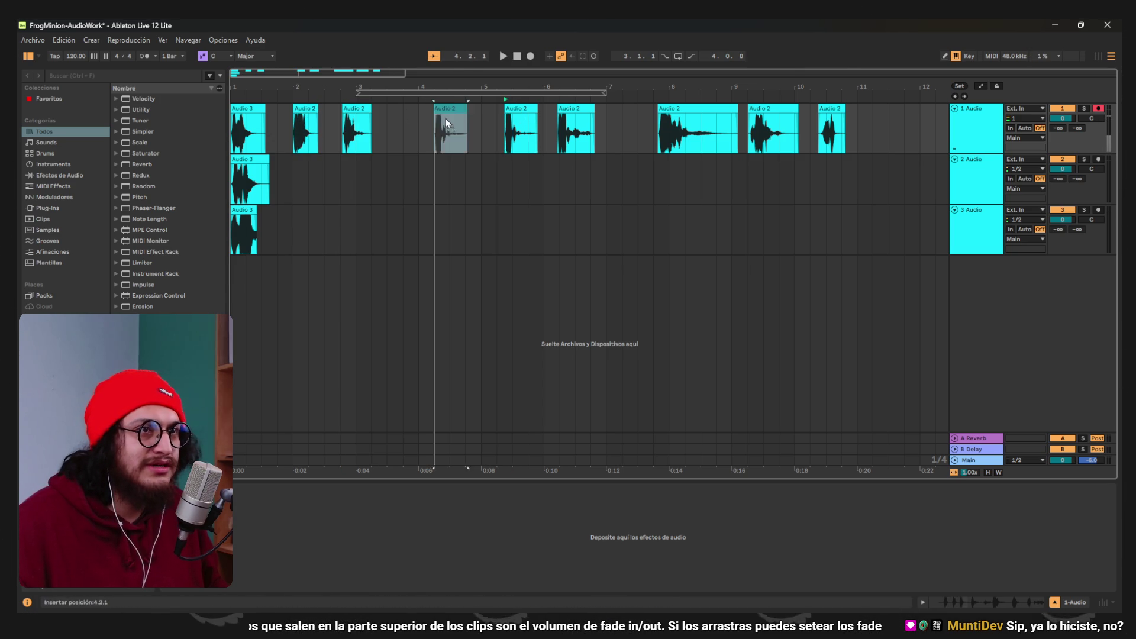
key(ctrl+z)
key(ctrl+z)
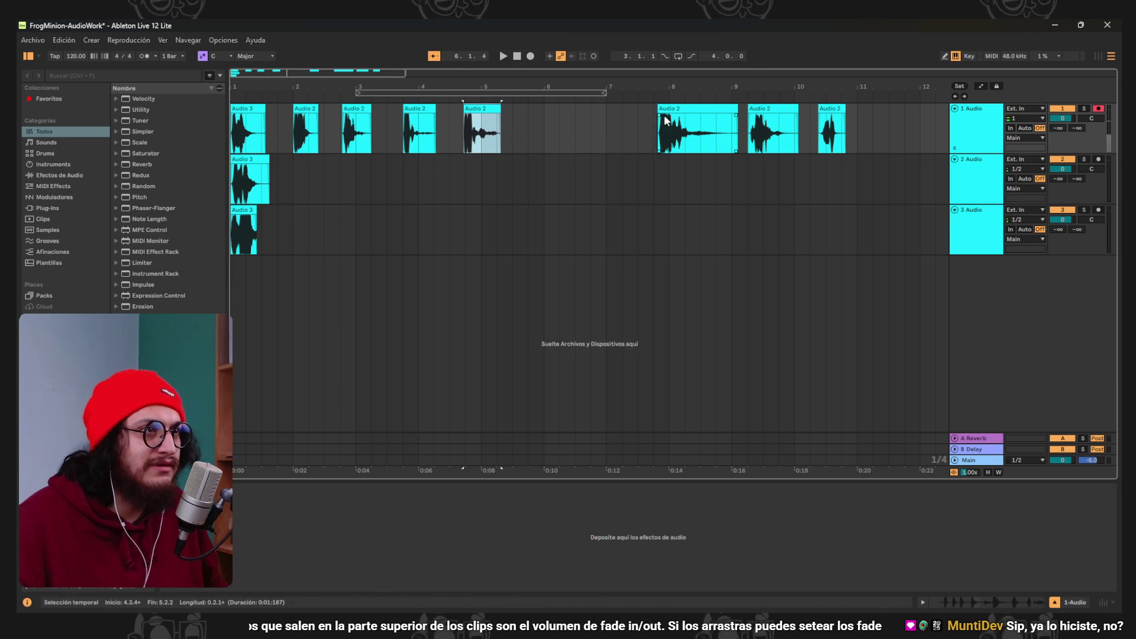
Finish naming the first track DAMAGE and move the Audio 3 clip onto the second track.
right_click(980, 109)
click(909, 154)
text(MAGE)
click(957, 161)
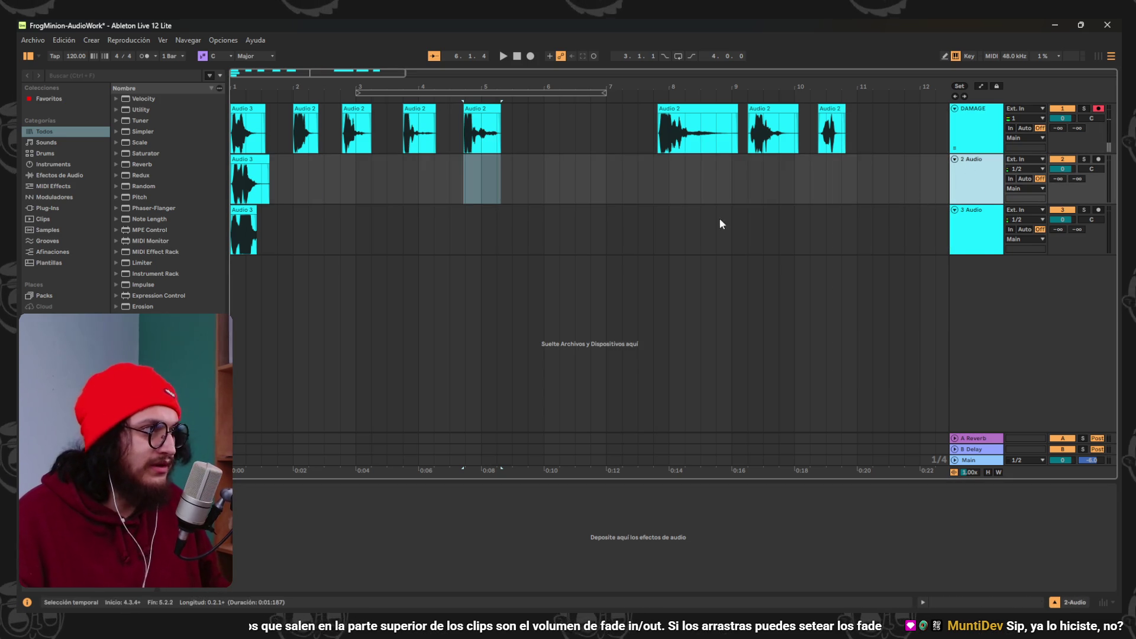
click(238, 209)
drag(239, 210, 311, 182)
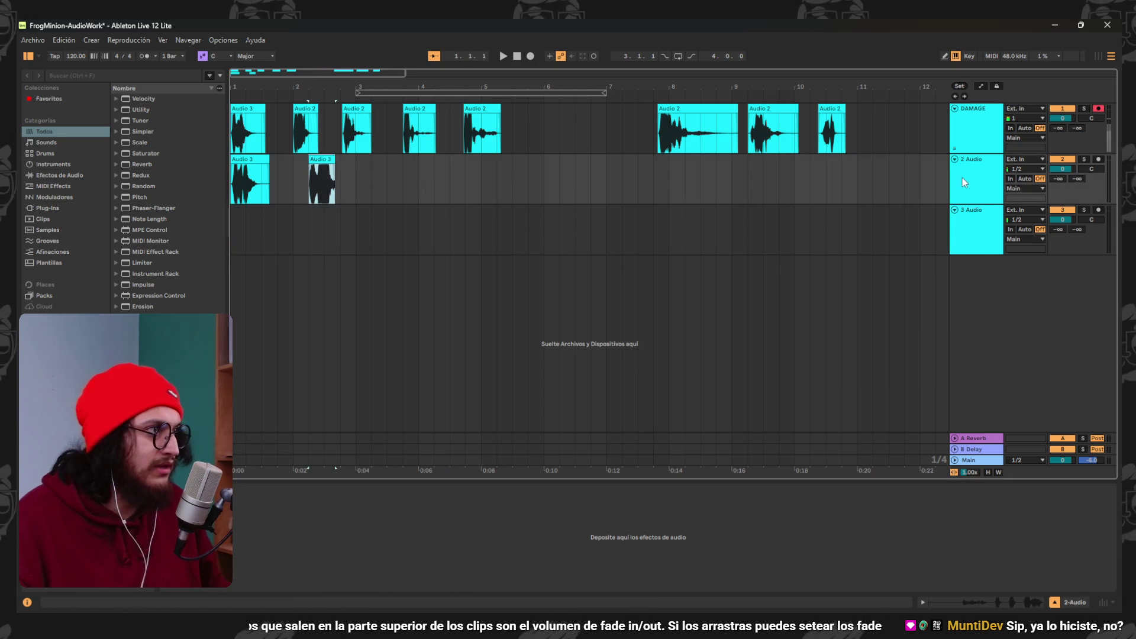
Rename the second track to 'AWARE - VOICE'.
click(968, 165)
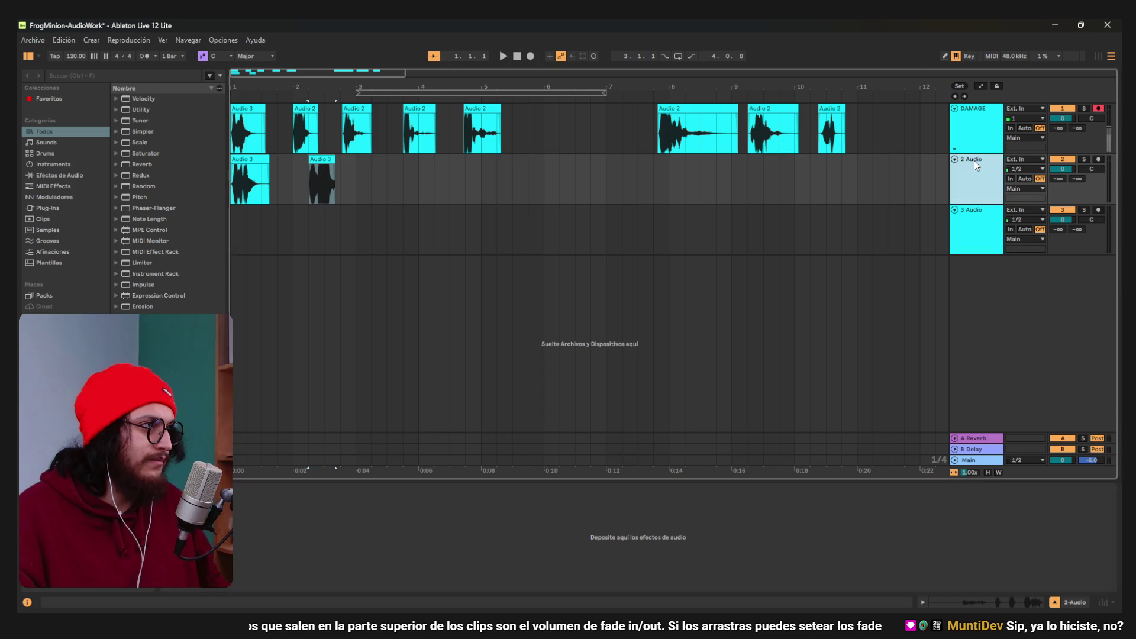
right_click(975, 158)
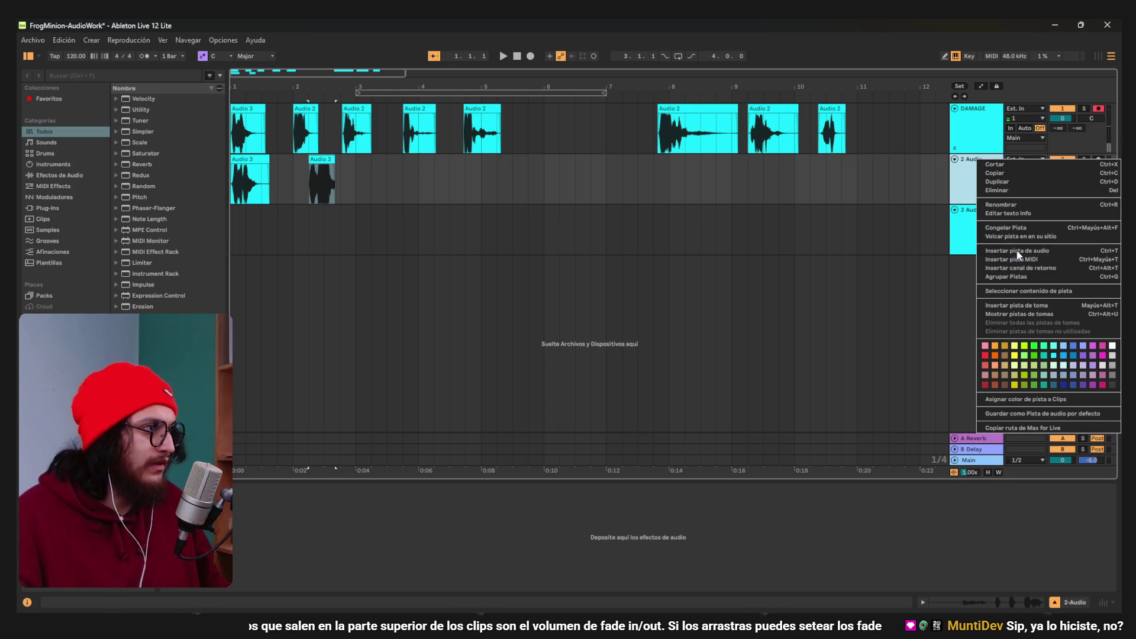
click(1016, 205)
text(AWARE - N)
key(BackSpace)
text(VOIC)
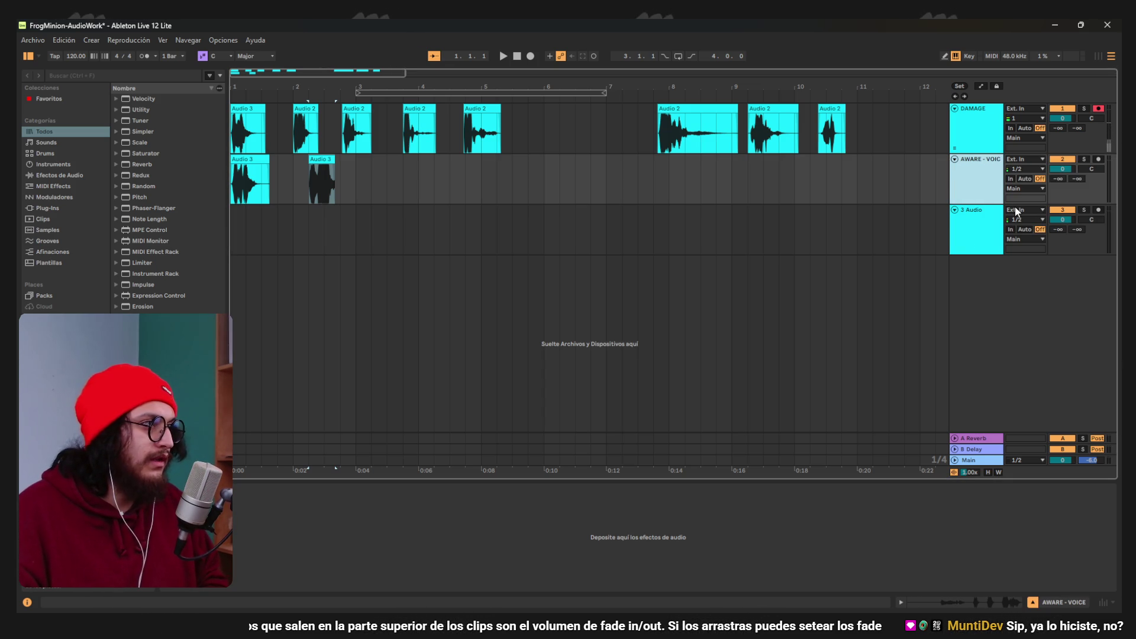
Rename the third track to 'DEATH'.
click(972, 211)
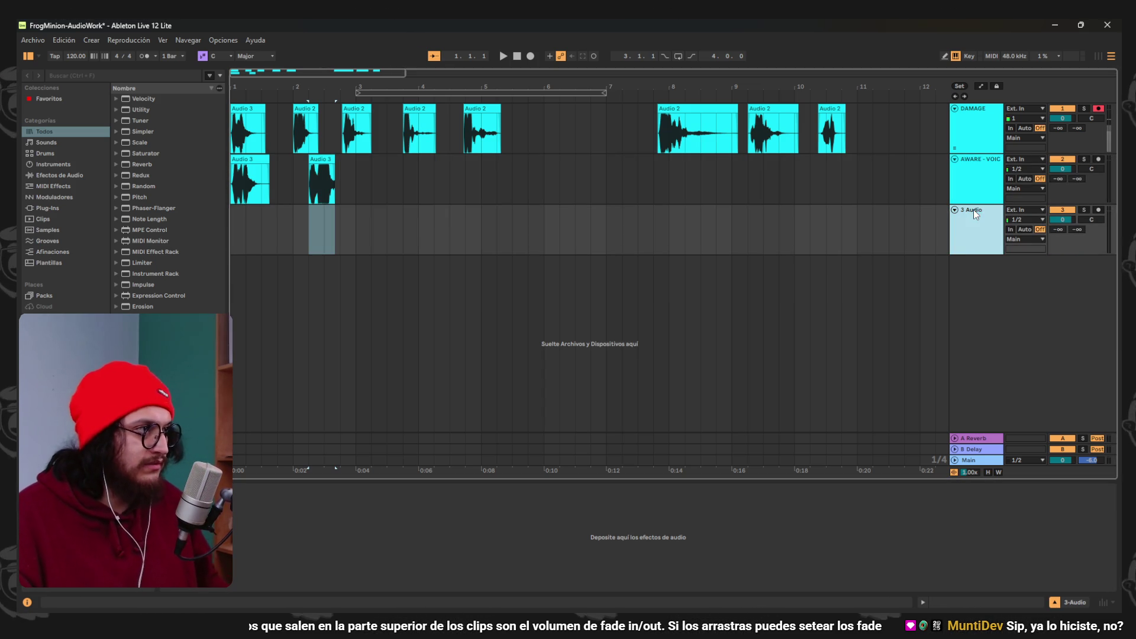
right_click(974, 210)
click(1003, 258)
text(DEATH)
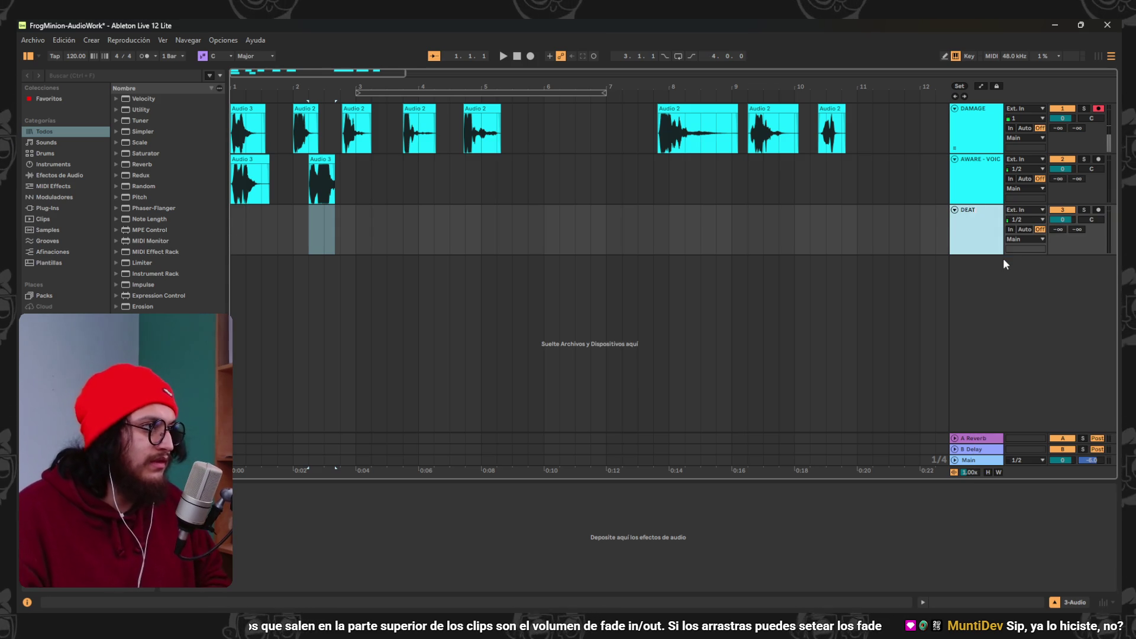
key(Return)
Move two Audio 2 clips onto the DEATH track, fit the view, and save the set.
mouse_move(685, 124)
mouse_down()
mouse_move(403, 230)
mouse_move(258, 231)
mouse_up()
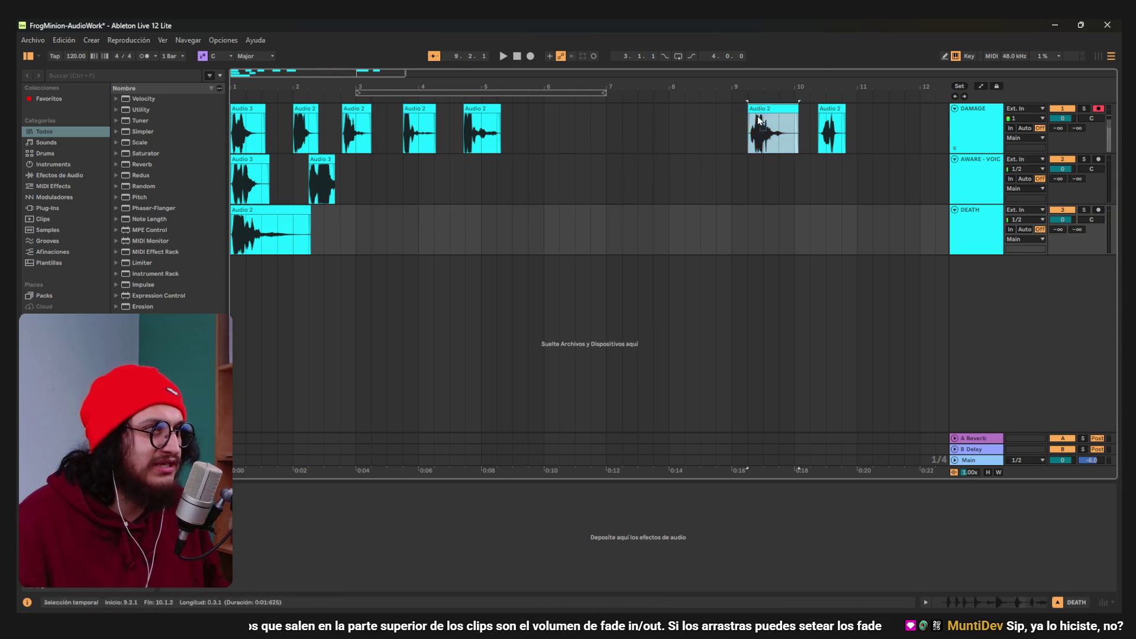
mouse_move(836, 107)
mouse_down()
mouse_move(513, 240)
mouse_move(460, 238)
mouse_up()
key(plus)
key(plus)
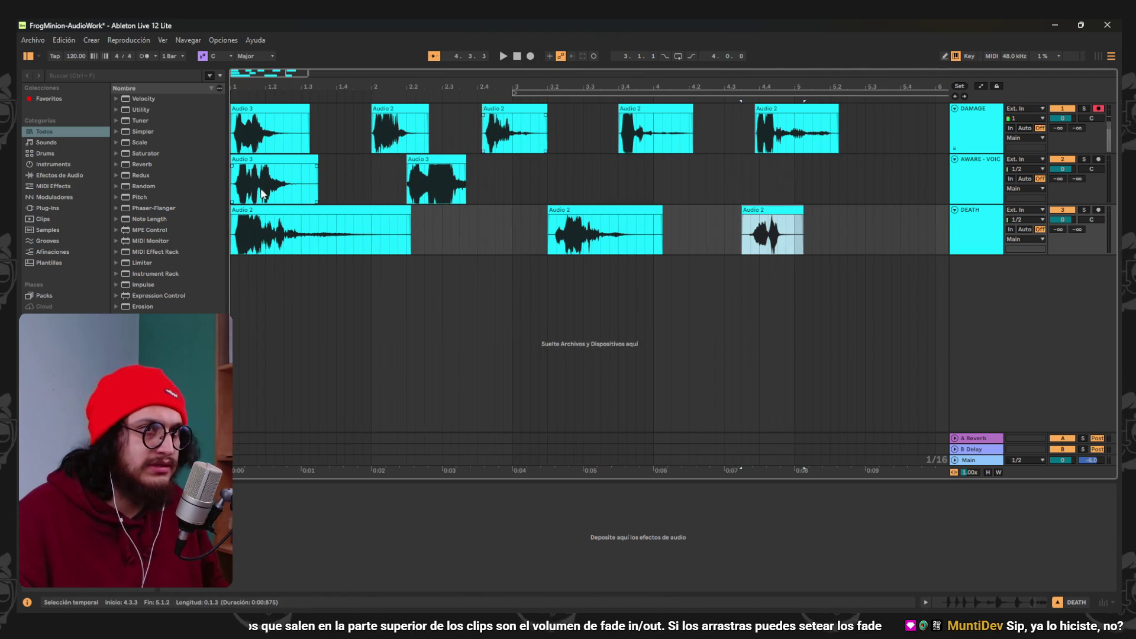
key(ctrl+s)
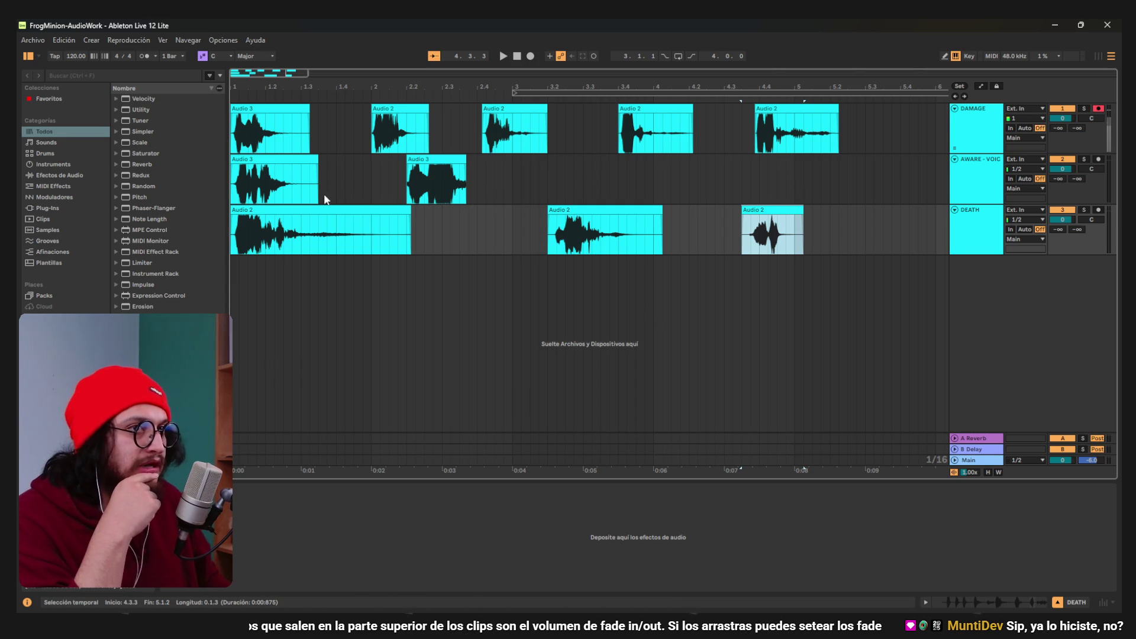
Add short fade-outs to all five DAMAGE clips.
click(289, 121)
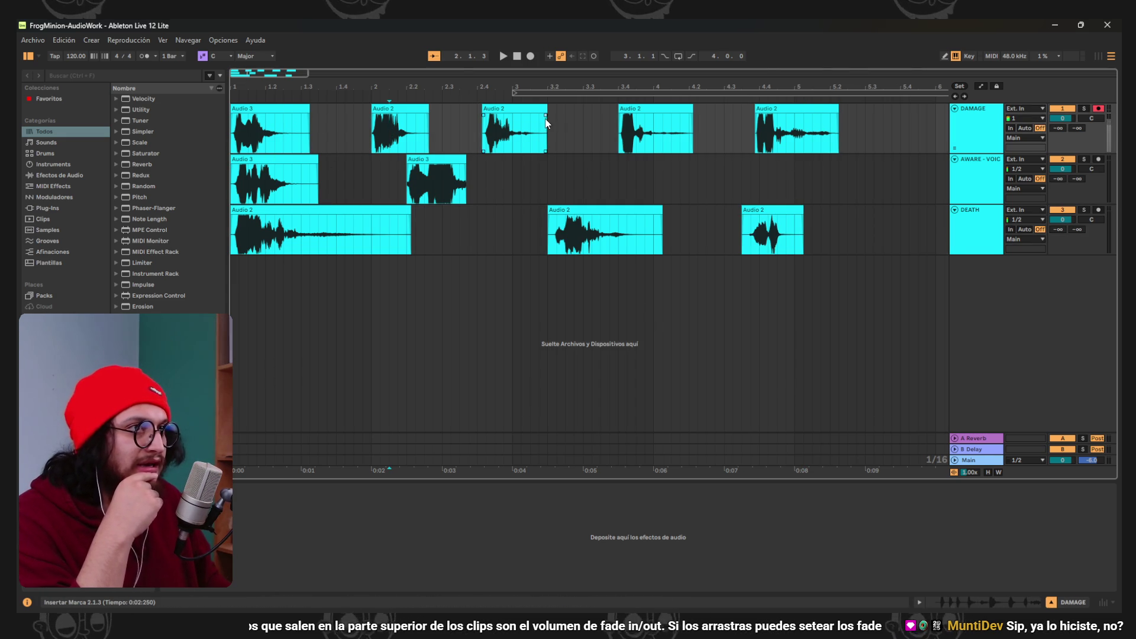
drag(874, 122, 215, 135)
click(892, 135)
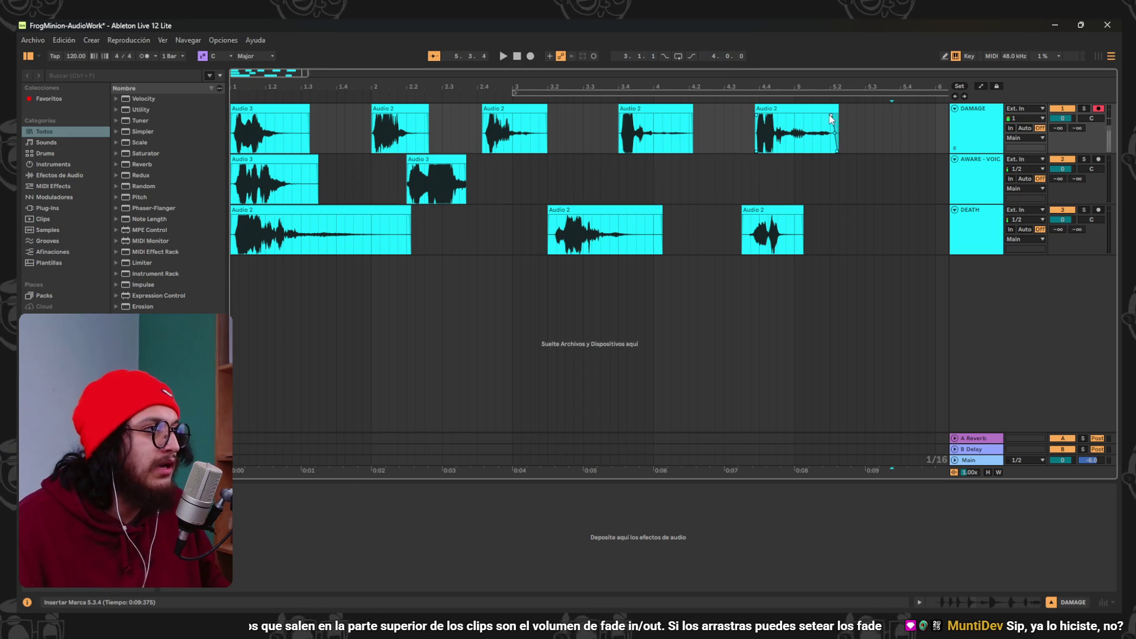
drag(836, 116, 827, 118)
drag(691, 116, 684, 117)
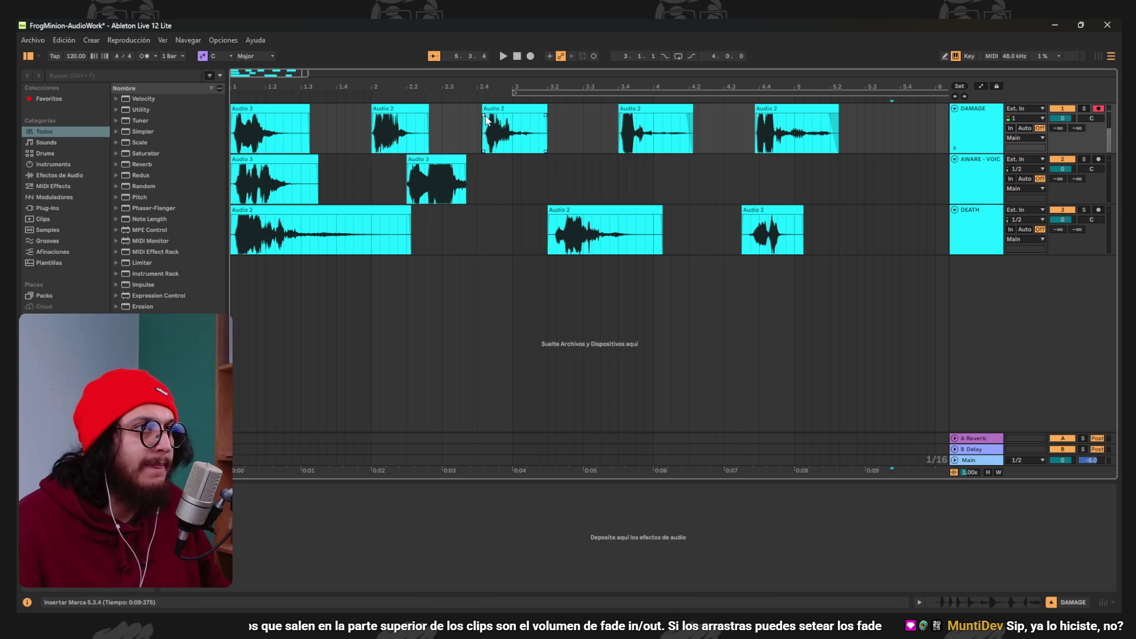
drag(545, 114, 539, 117)
drag(426, 115, 421, 116)
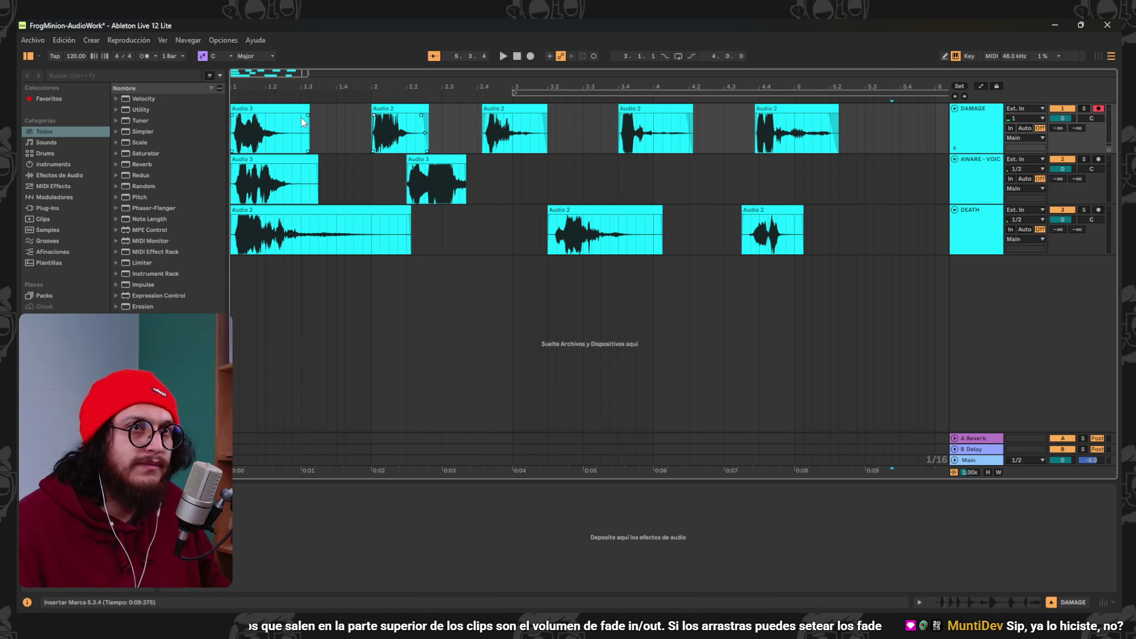
drag(307, 114, 289, 114)
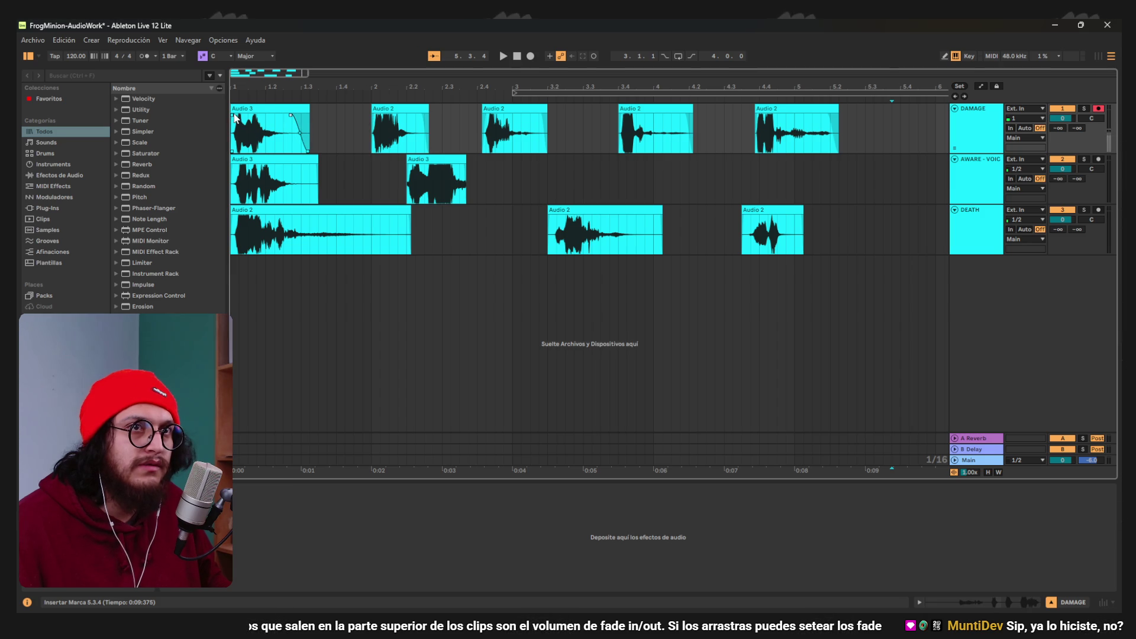
Fade out the second and third DEATH clips and second AWARE - VOICE clip; trim the first's start.
click(232, 213)
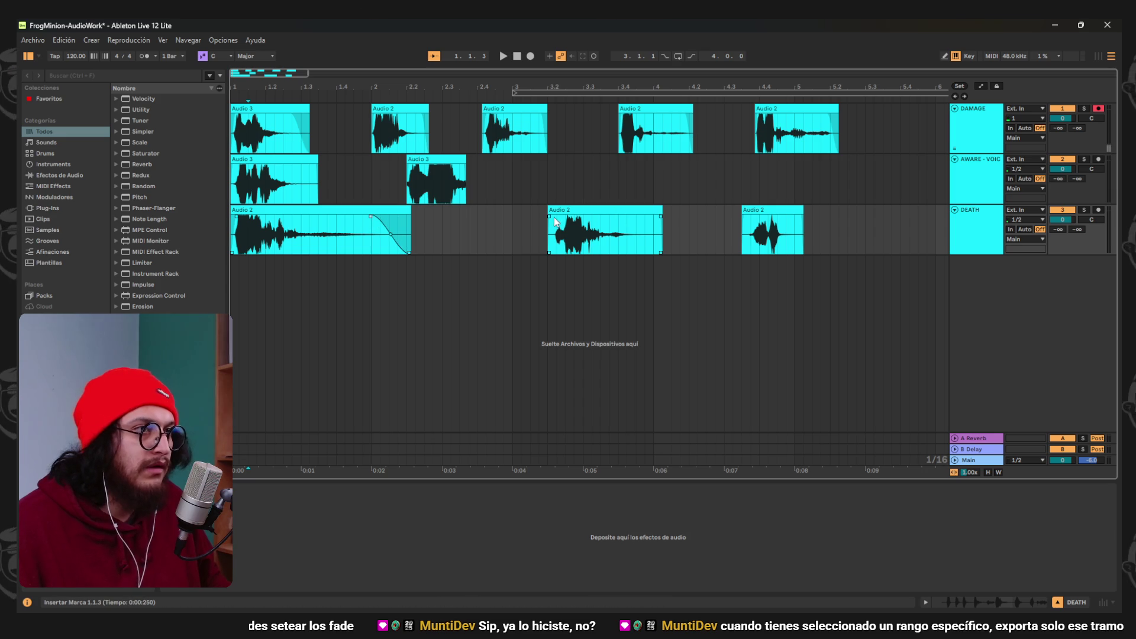
drag(661, 216, 634, 217)
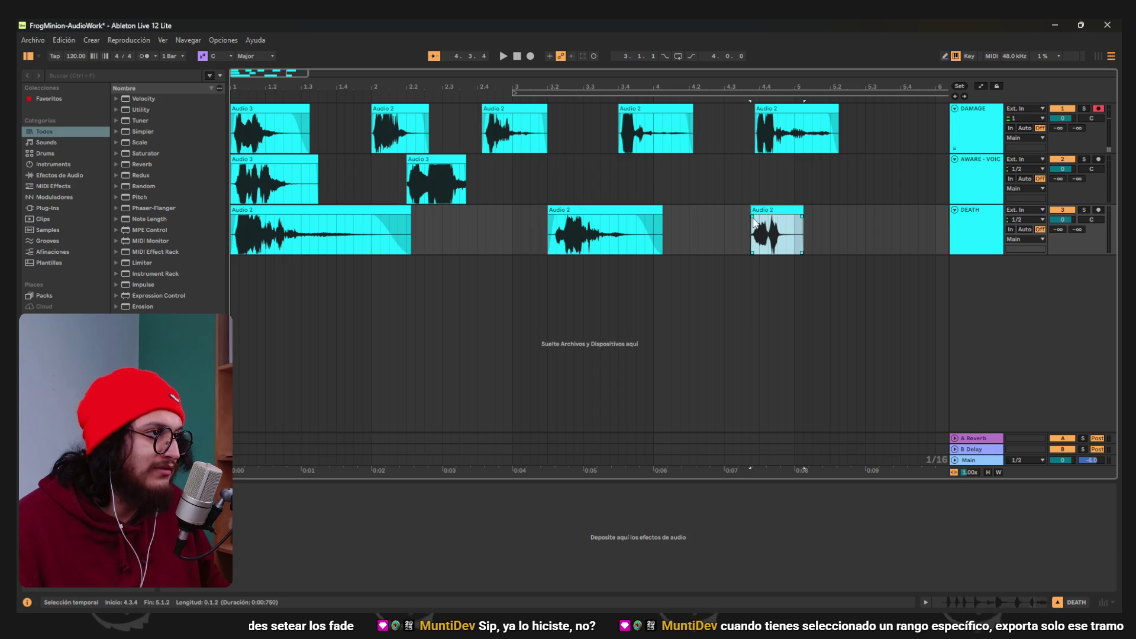
drag(801, 217, 784, 217)
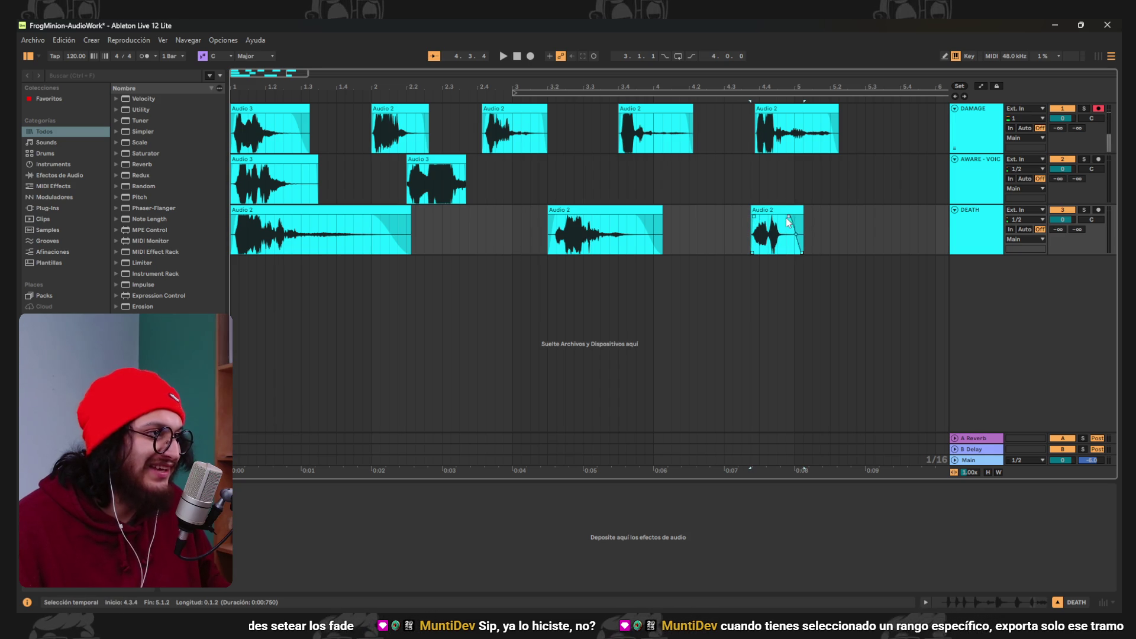
click(420, 171)
drag(464, 165, 456, 166)
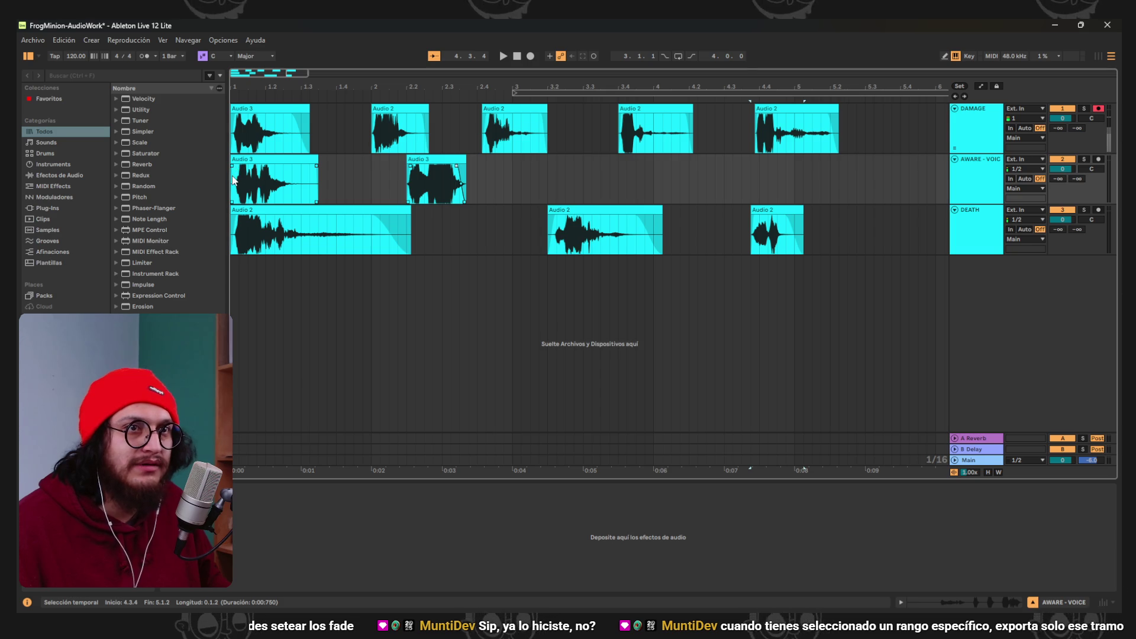
drag(231, 161, 231, 160)
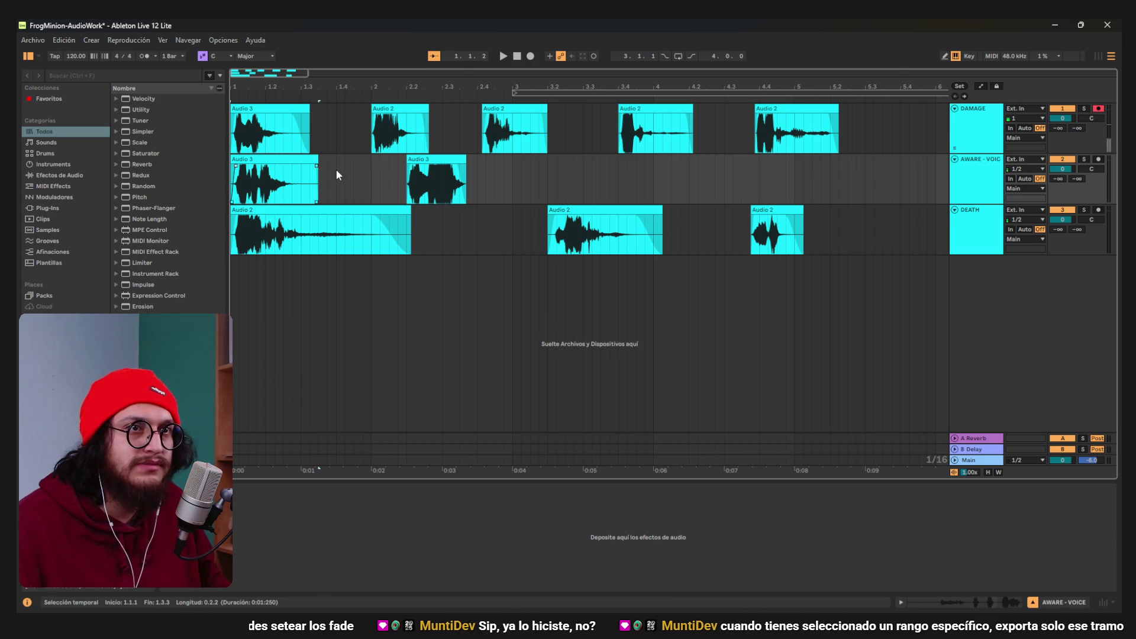
click(468, 239)
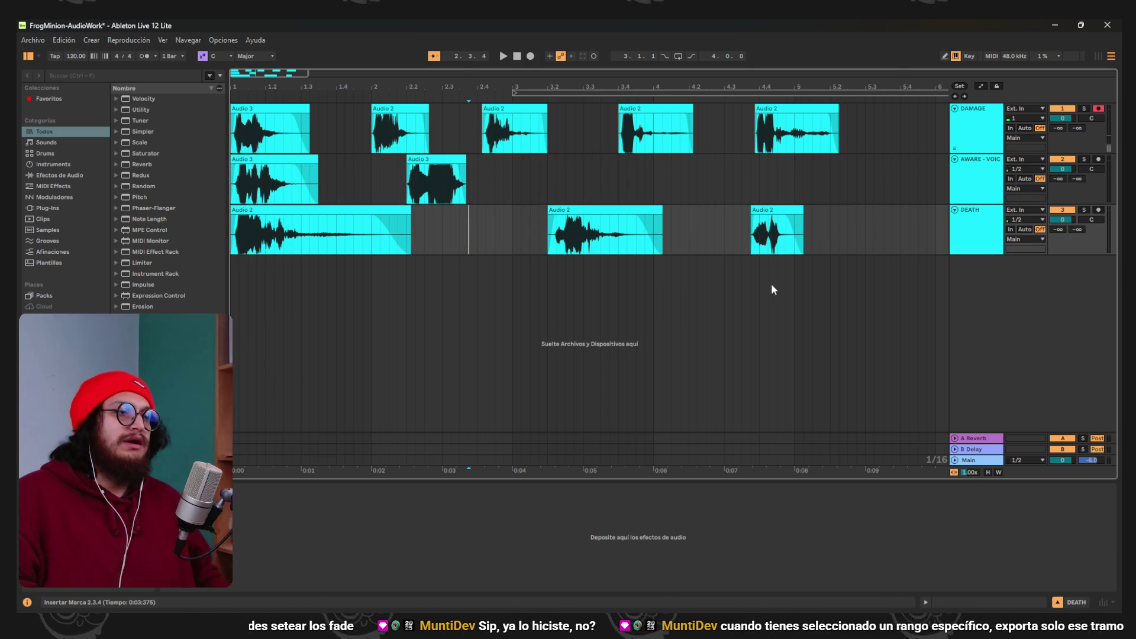
key(ctrl+a)
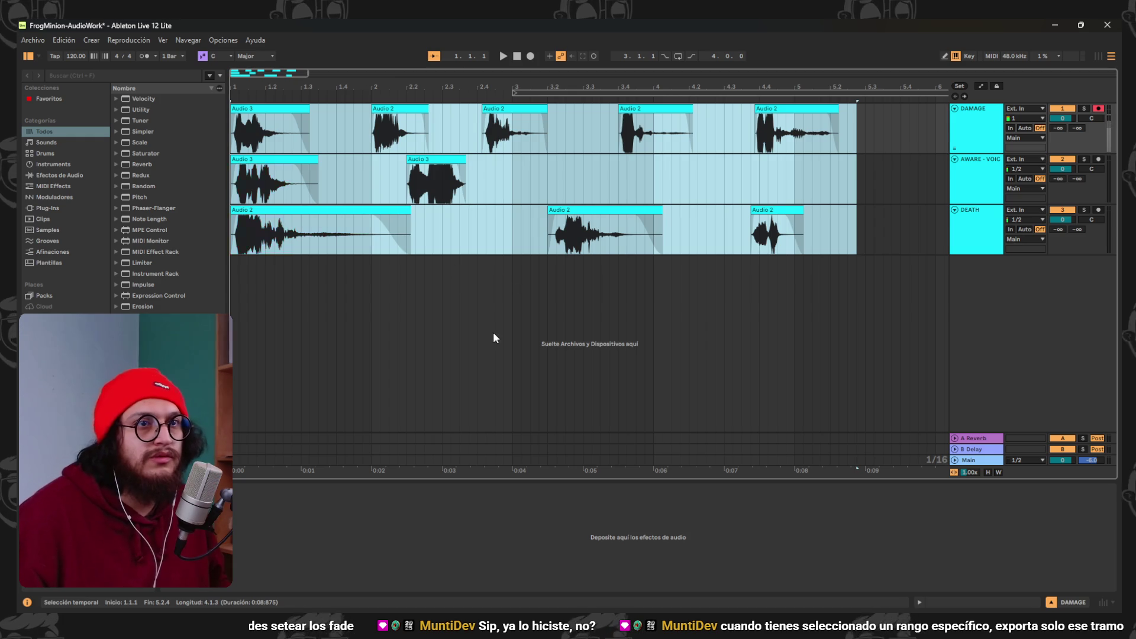
Select bars 1 to about 5.6 and set Export Audio to render DAMAGE in mono, no analysis file.
click(496, 338)
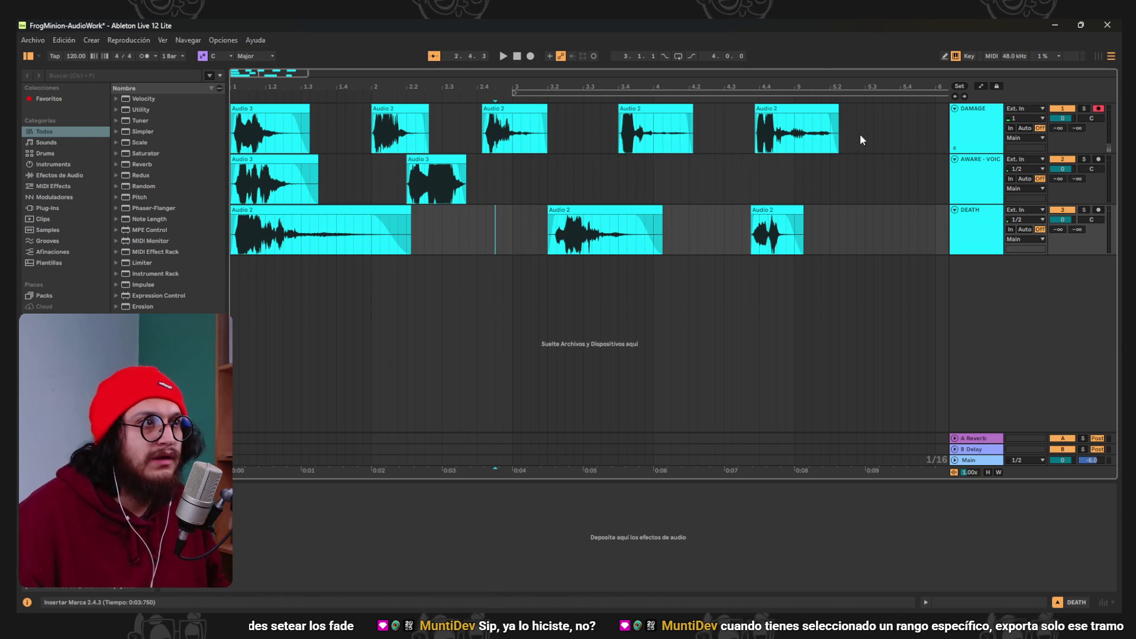
mouse_move(882, 253)
mouse_down()
mouse_move(425, 118)
mouse_move(35, 61)
mouse_up()
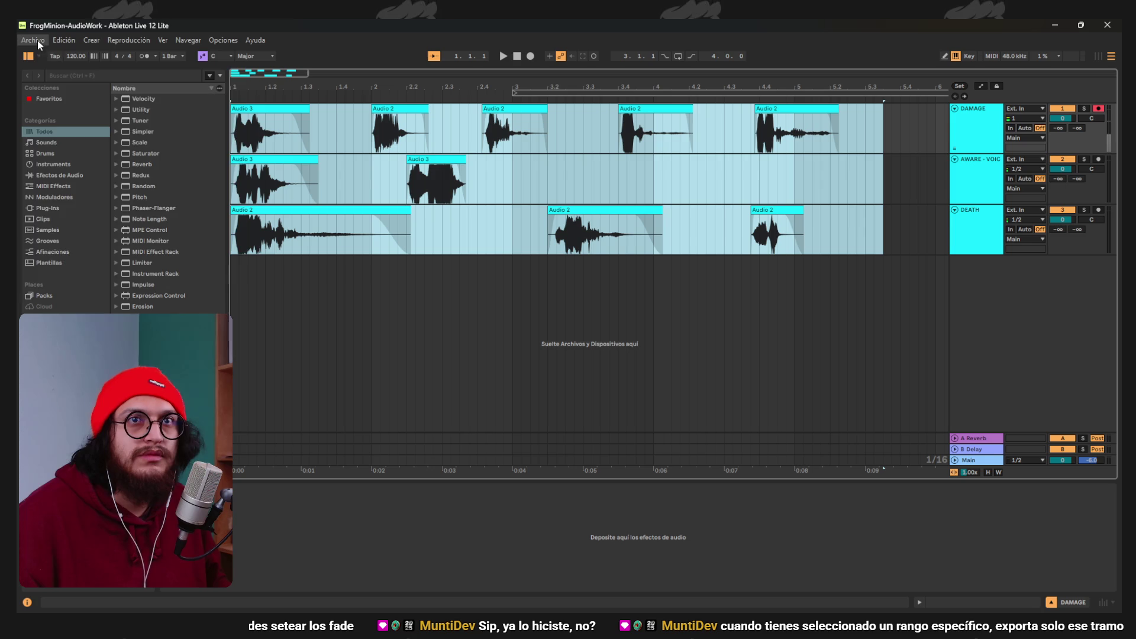
click(34, 40)
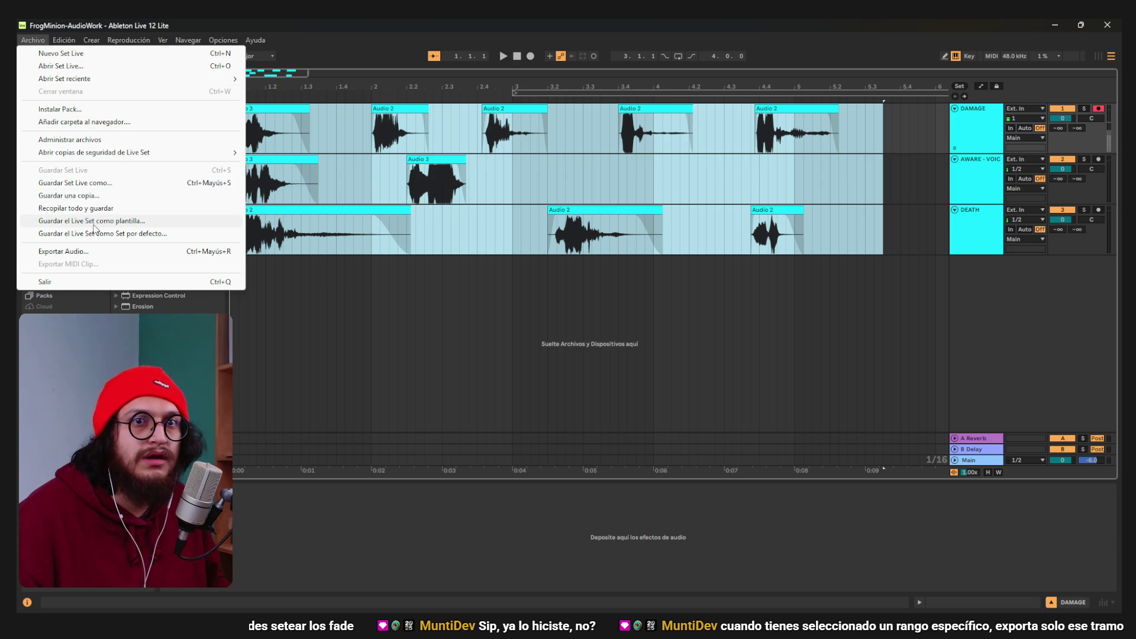
click(102, 252)
click(627, 173)
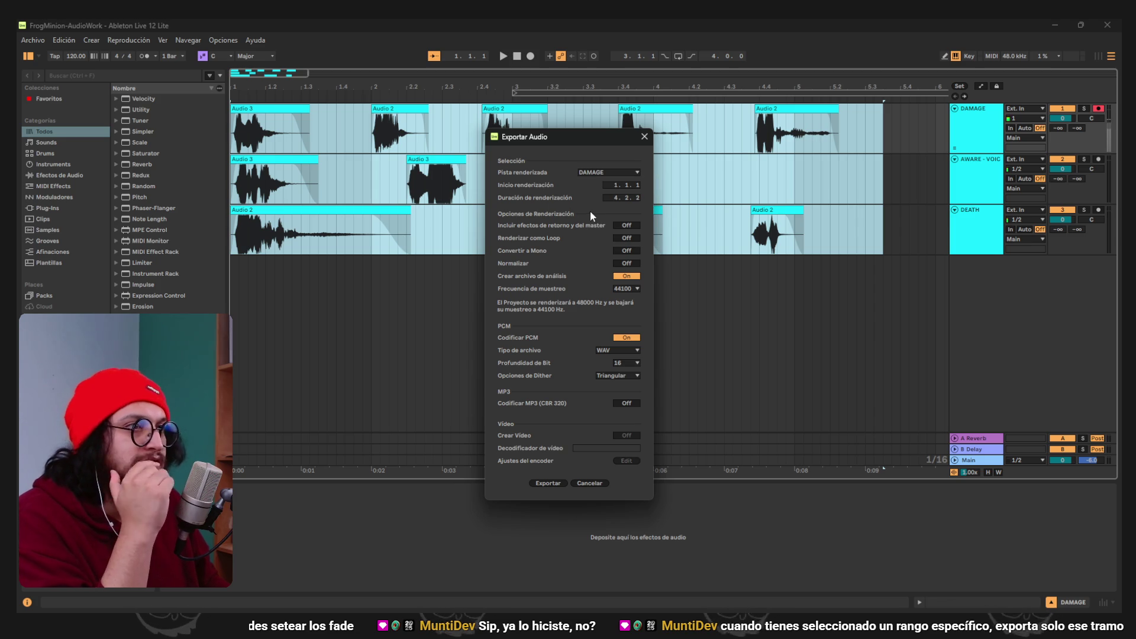
click(622, 171)
click(551, 233)
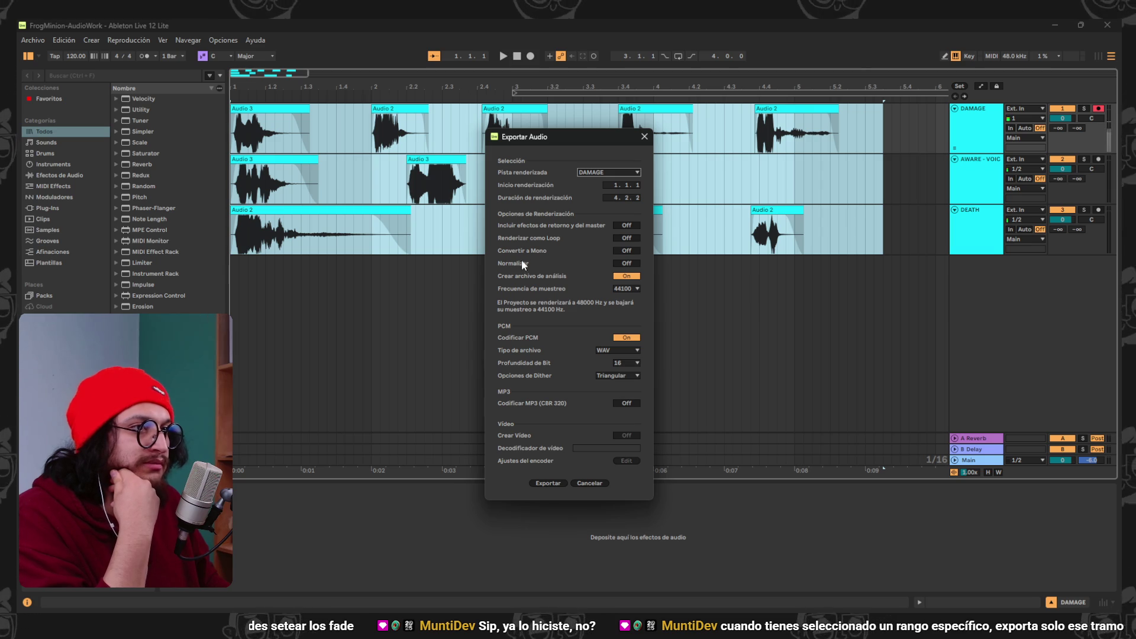
click(627, 251)
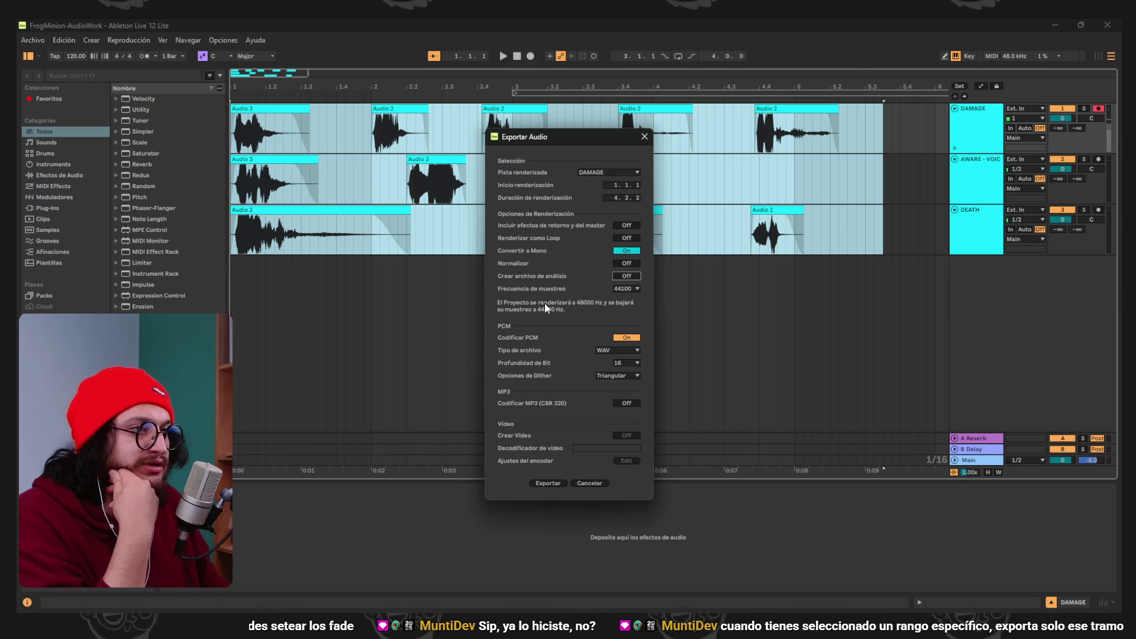
click(636, 336)
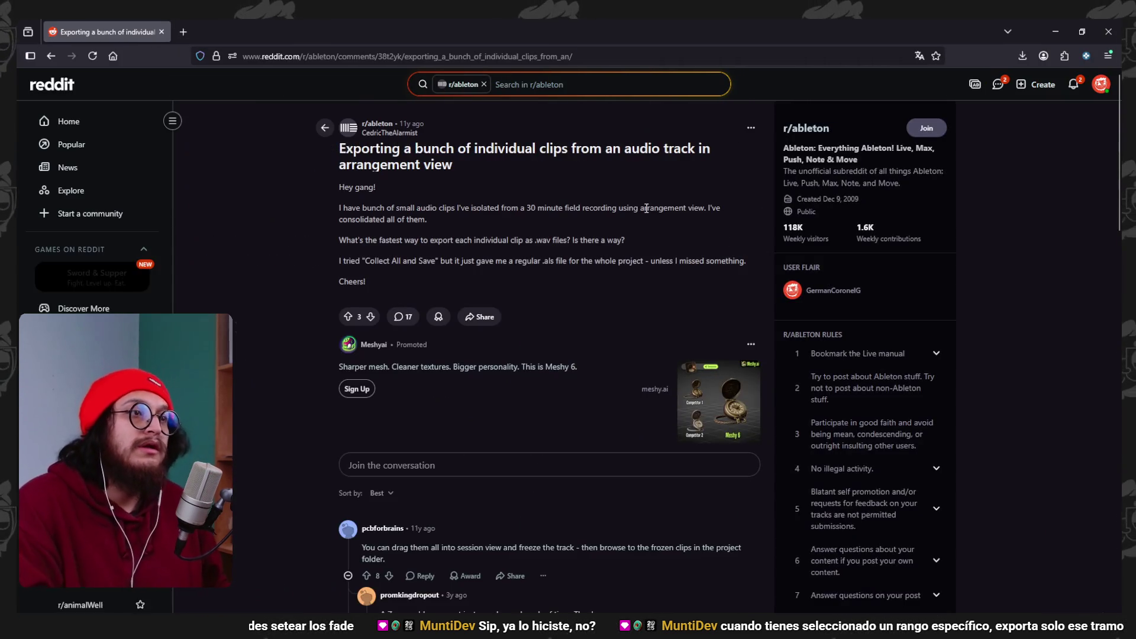
Scroll the r/ableton thread to read the top reply about freezing the track in Session View.
scroll(628, 201, down, 1)
scroll(581, 200, up, 1)
scroll(581, 200, down, 4)
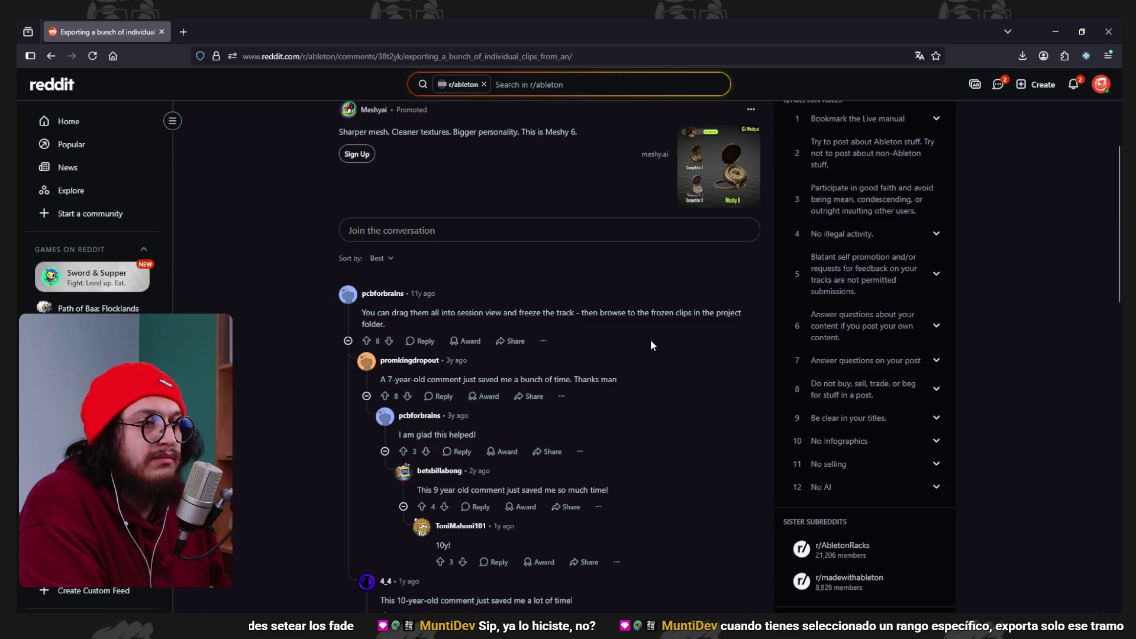
scroll(651, 341, down, 2)
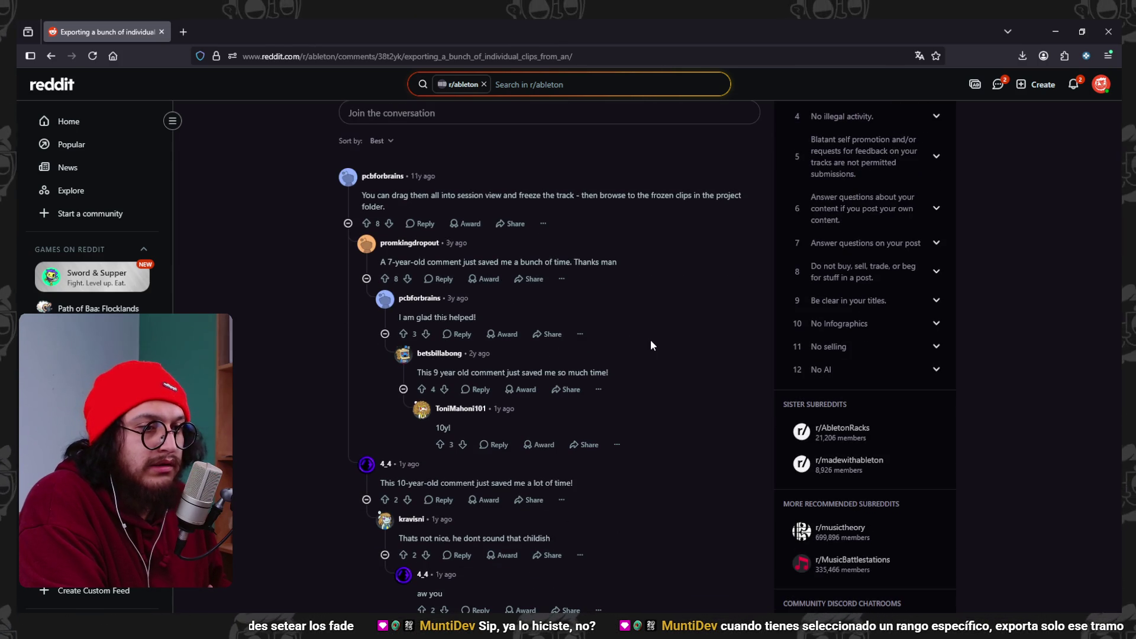
scroll(651, 341, up, 1)
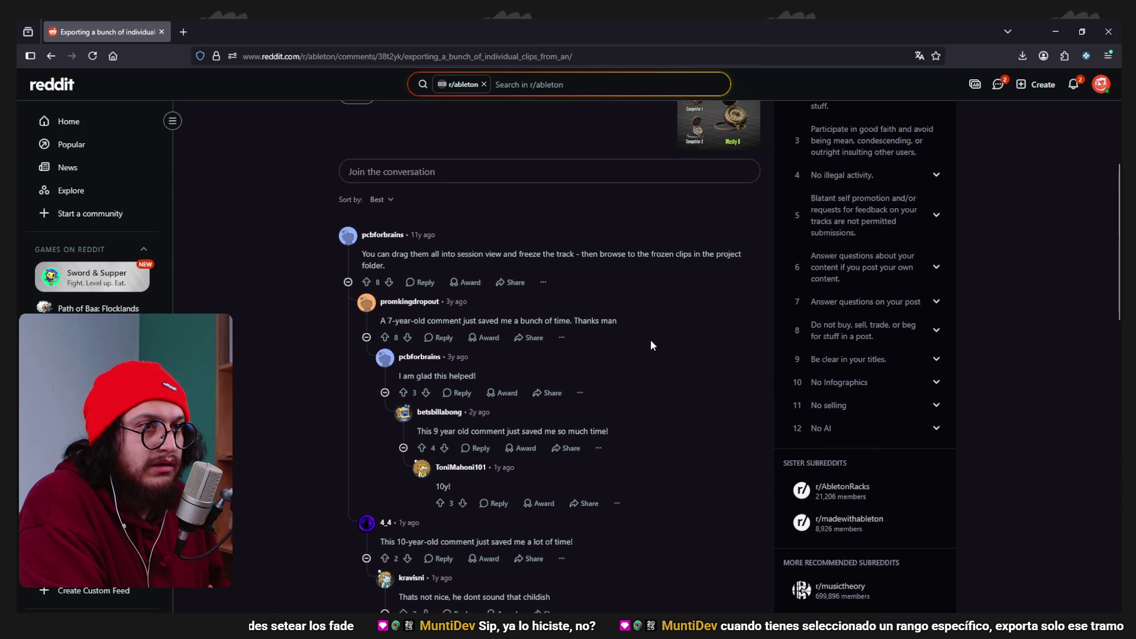
Close the Export Audio dialog without exporting and clear the time selection across the clips.
click(1051, 34)
click(642, 137)
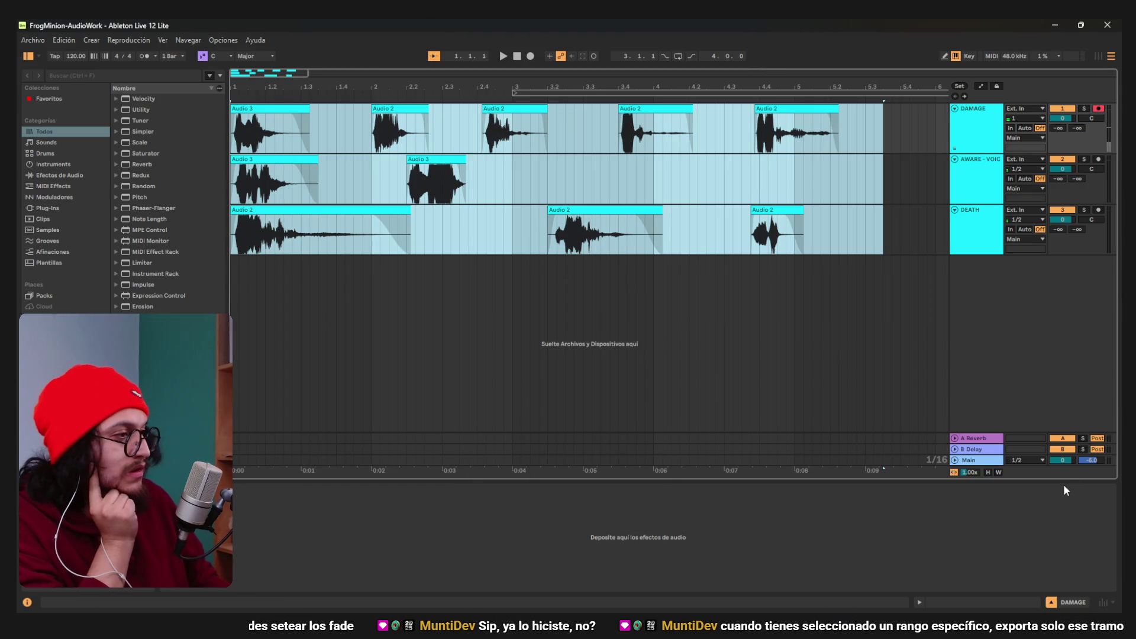
click(850, 321)
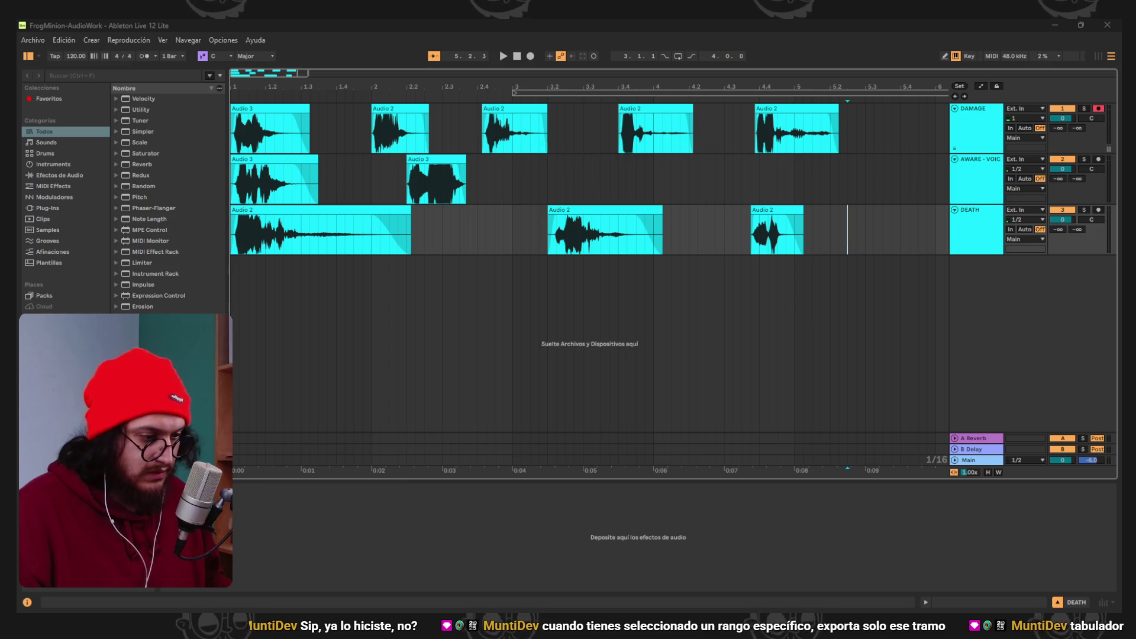
key(alt+Tab)
Switch the Google results to Images and refine the search to 'what is' Session View.
click(272, 138)
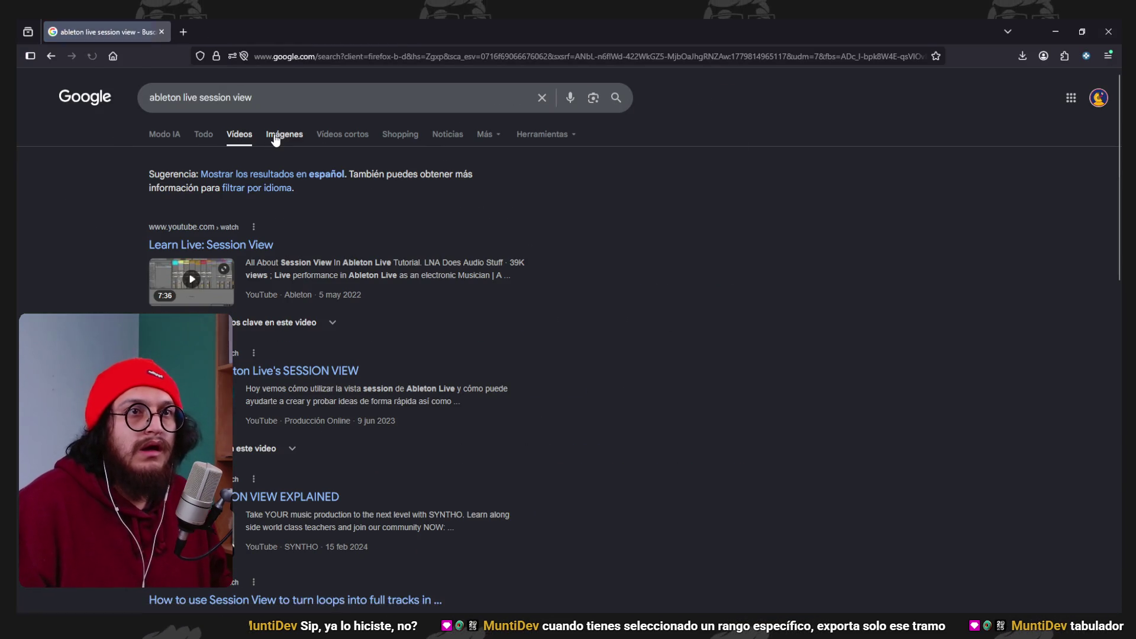
click(283, 135)
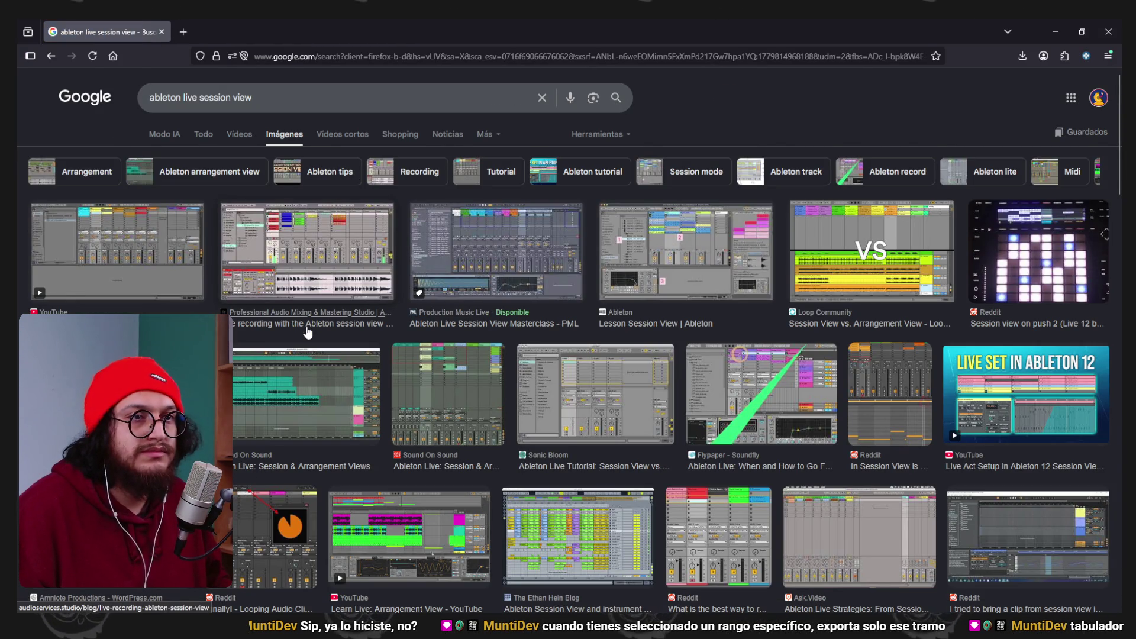
click(318, 245)
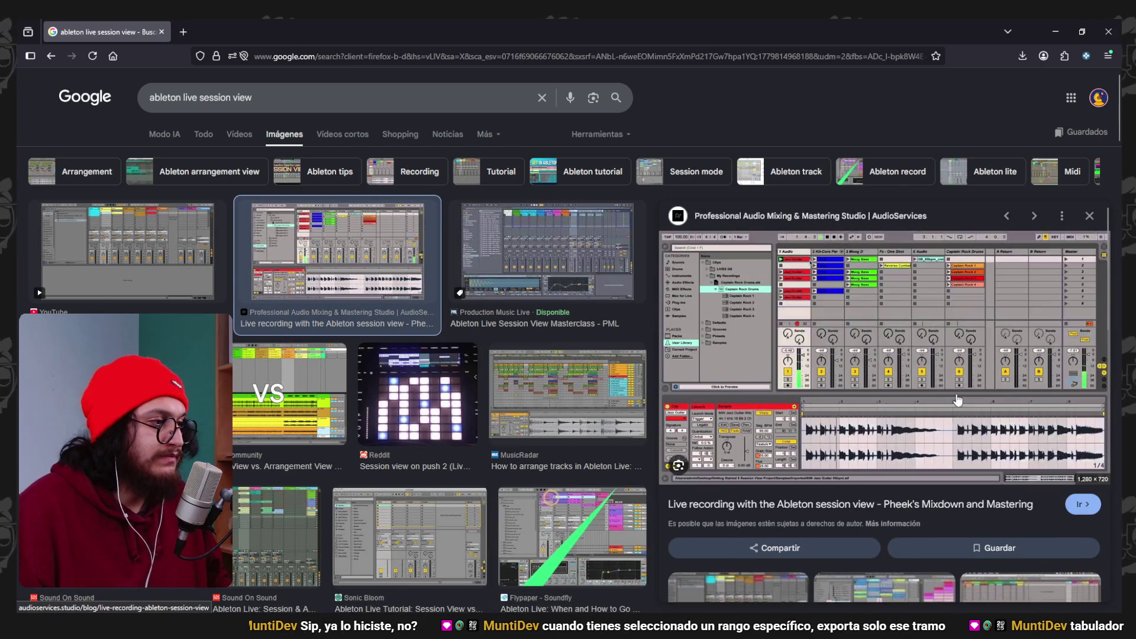
click(361, 101)
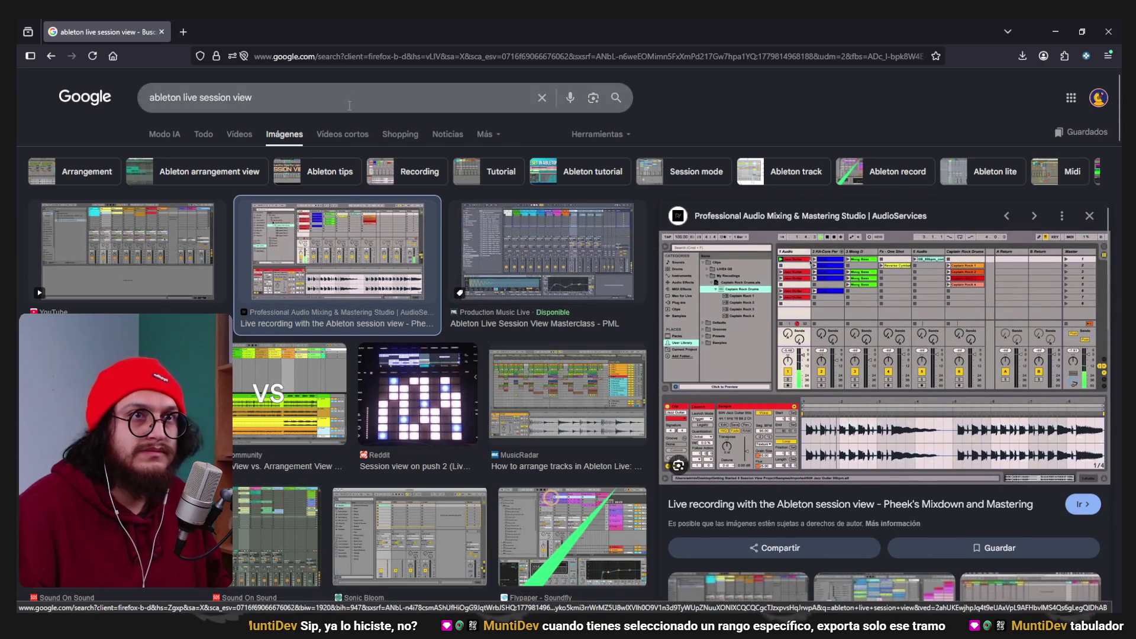
text( what is)
key(Return)
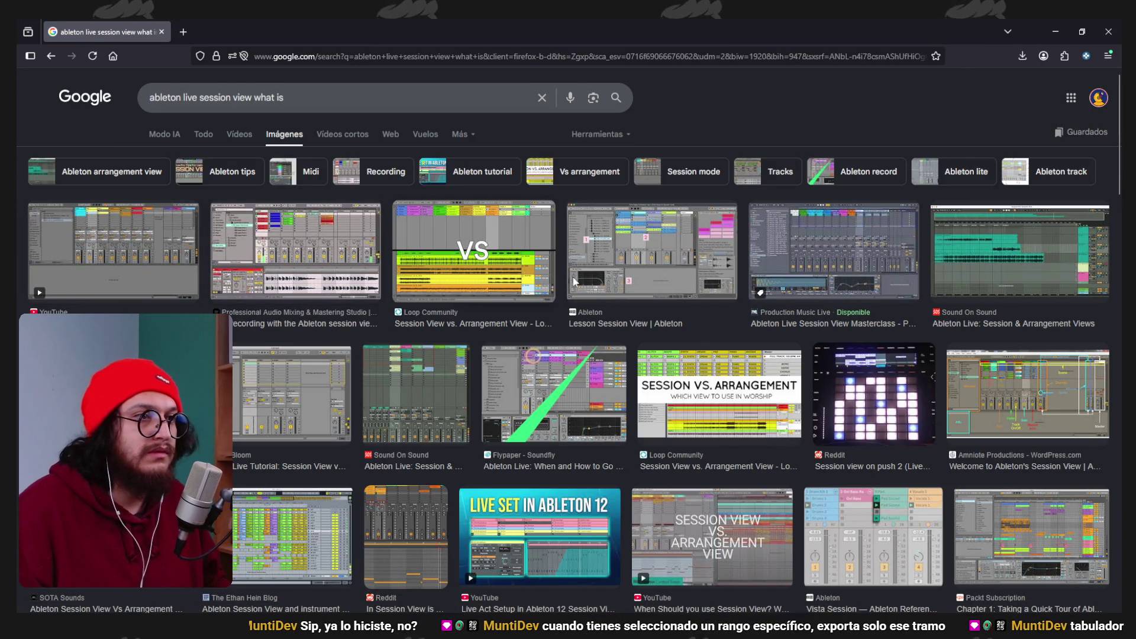
Open Ableton's 'Lesson Session View' page, then return to Live's Session View.
click(651, 255)
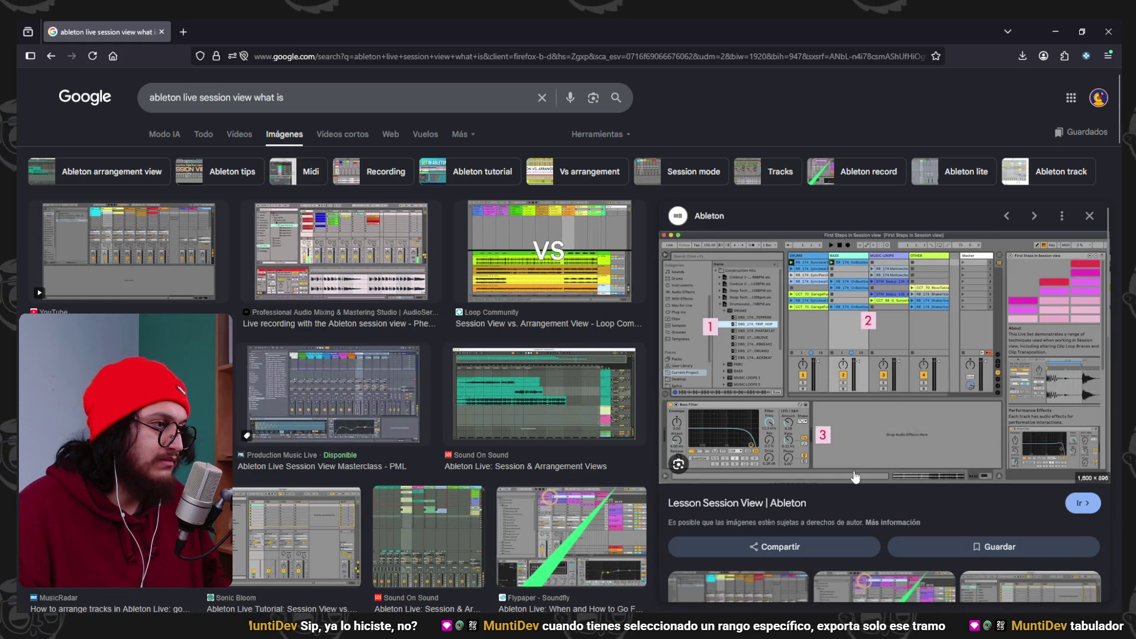
click(769, 502)
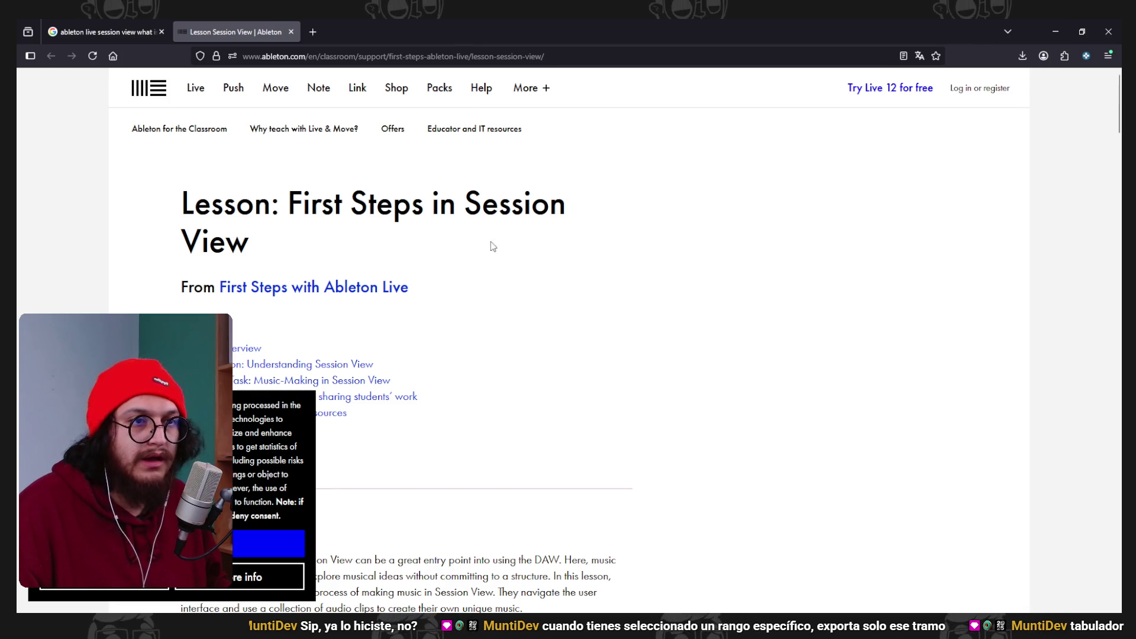
click(1053, 30)
key(Tab)
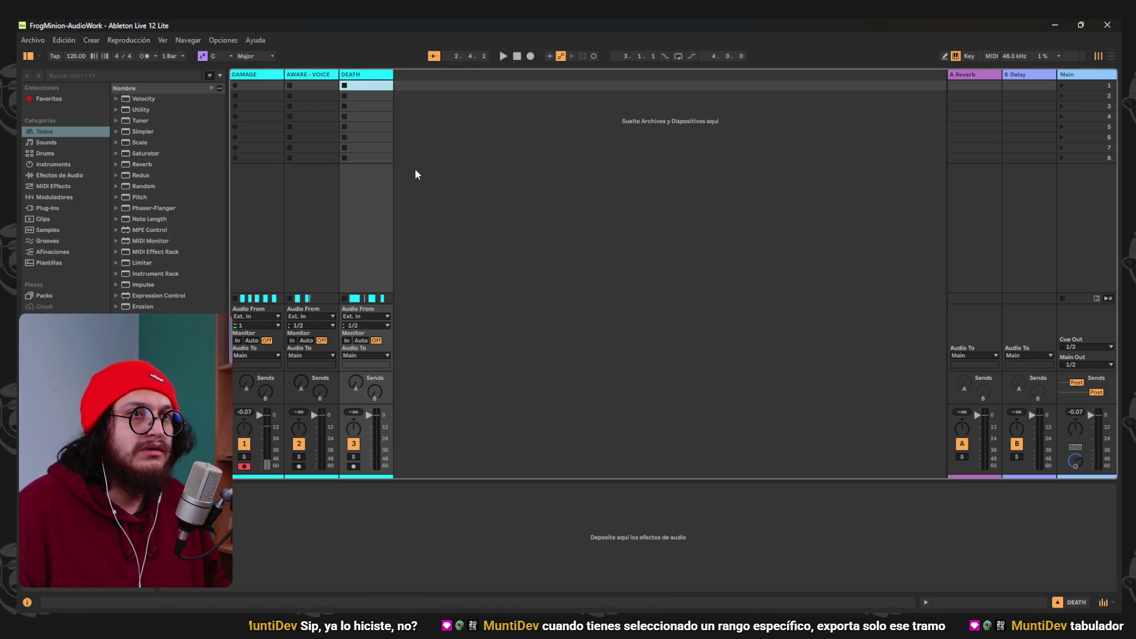
Toggle between Session and Arrangement View, then bring up the context menu of the DAMAGE clip at bar 2.
key(Tab)
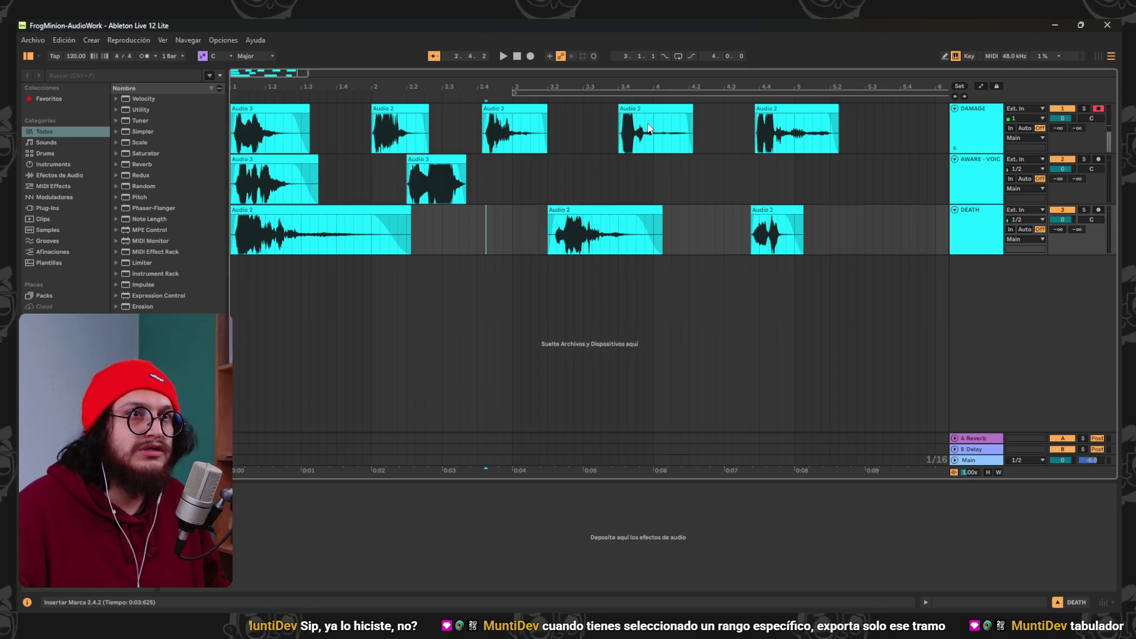
key(Tab)
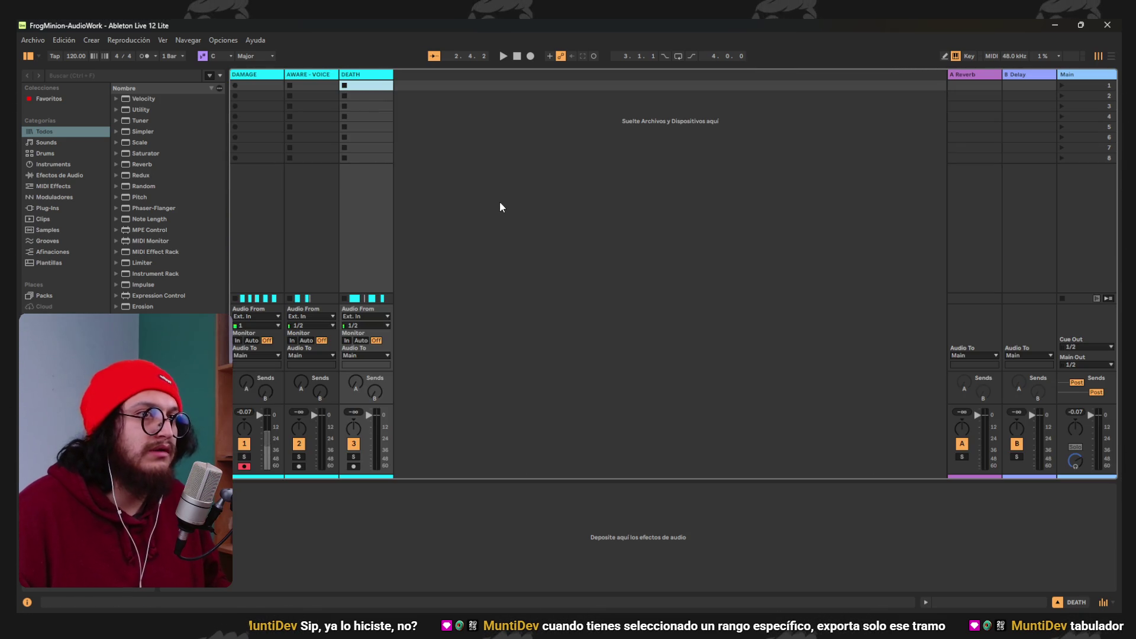
key(Tab)
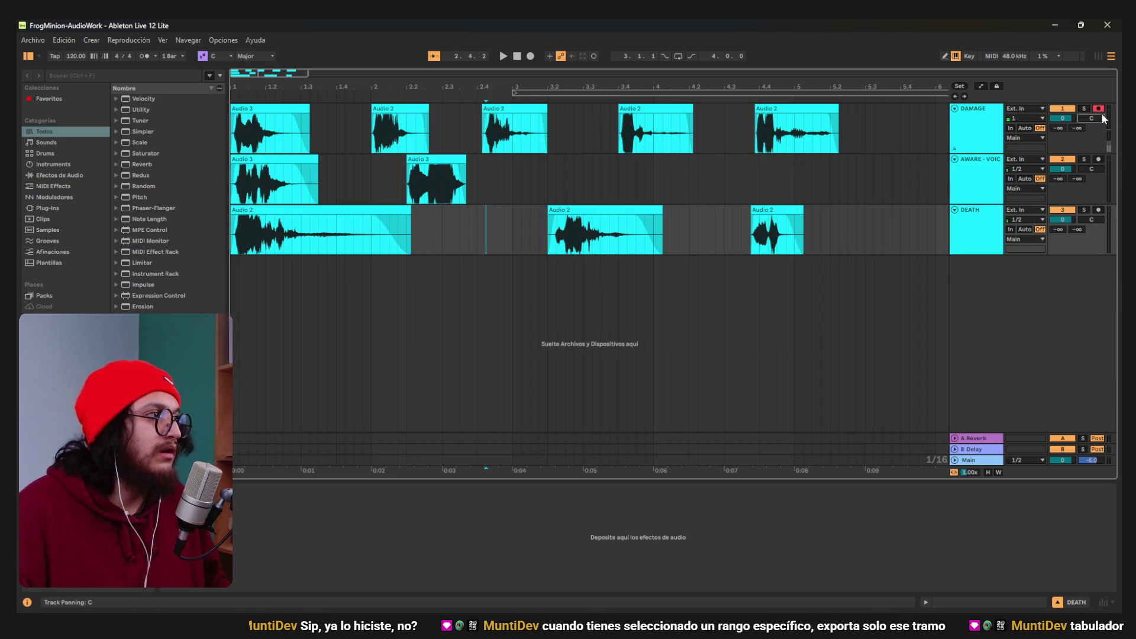
click(648, 107)
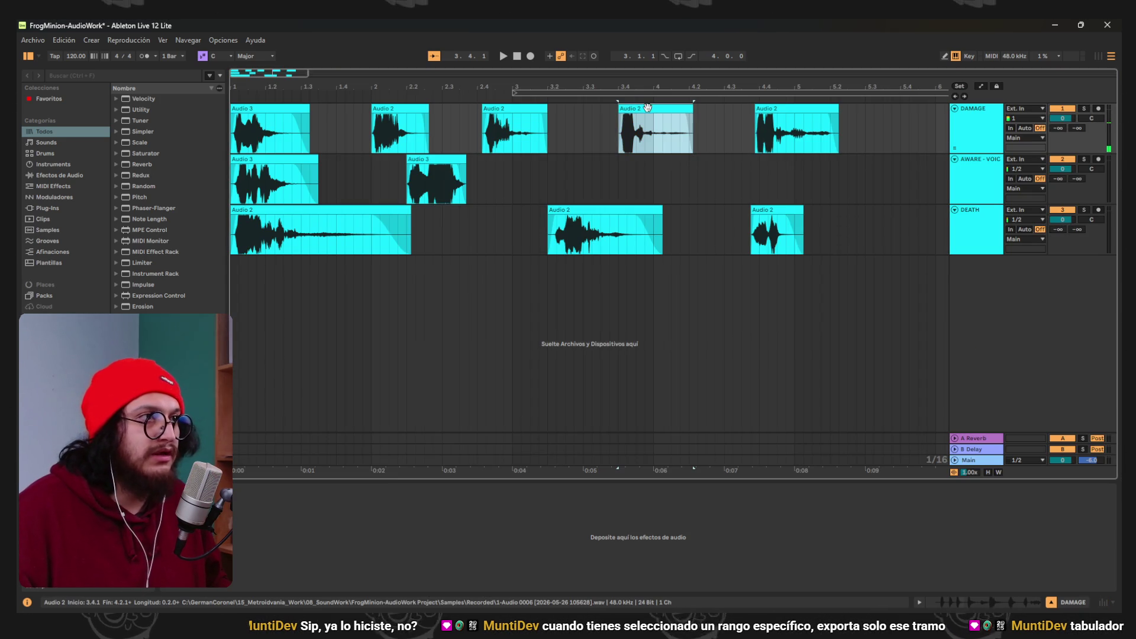
click(383, 108)
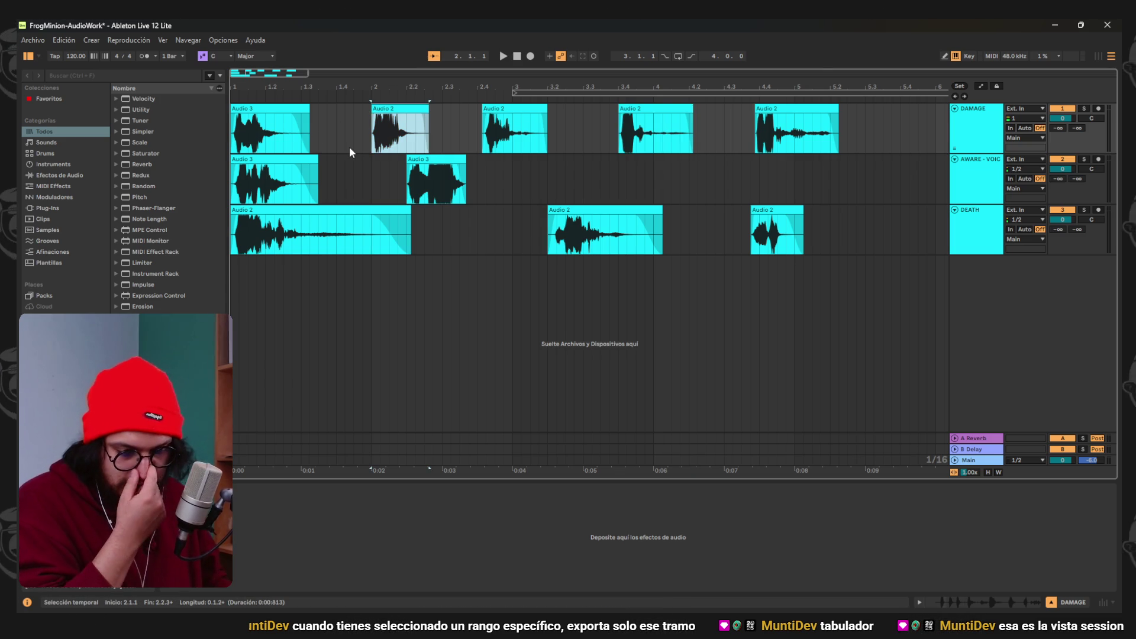
right_click(388, 109)
key(Escape)
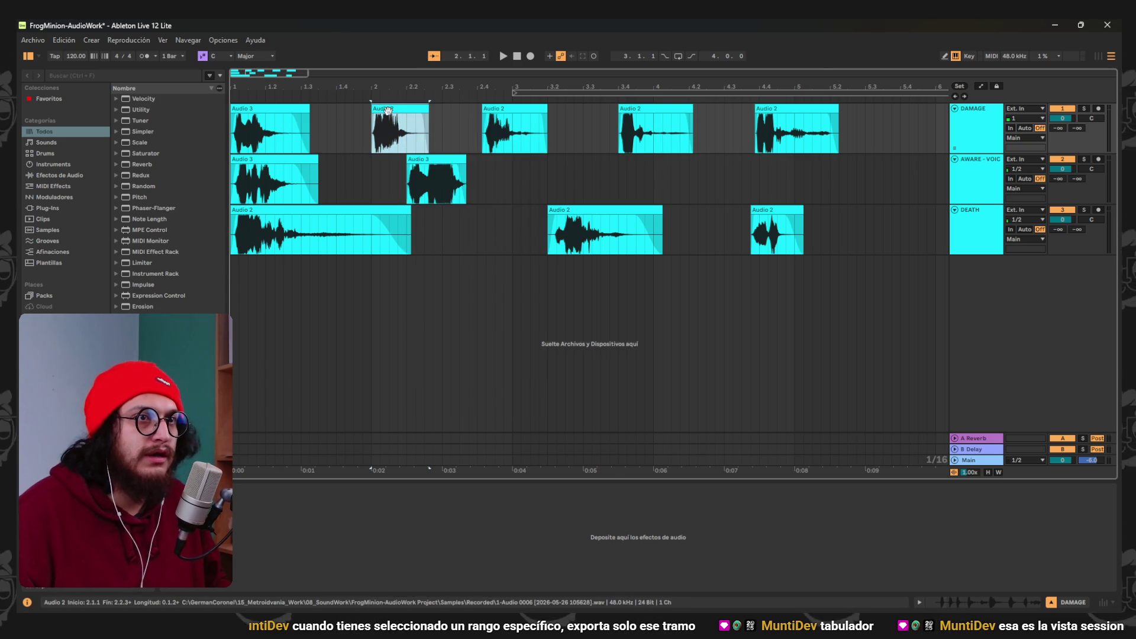
right_click(388, 110)
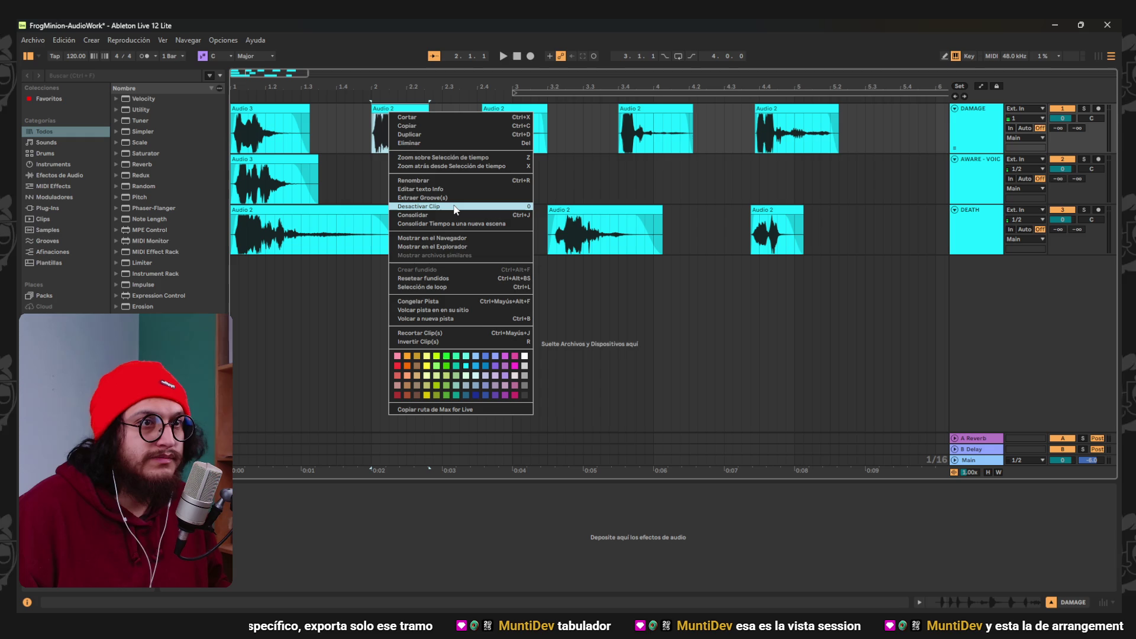
Show the bar-2 clip's source file, 1-Audio 0006, in File Explorer's Recorded folder.
click(461, 248)
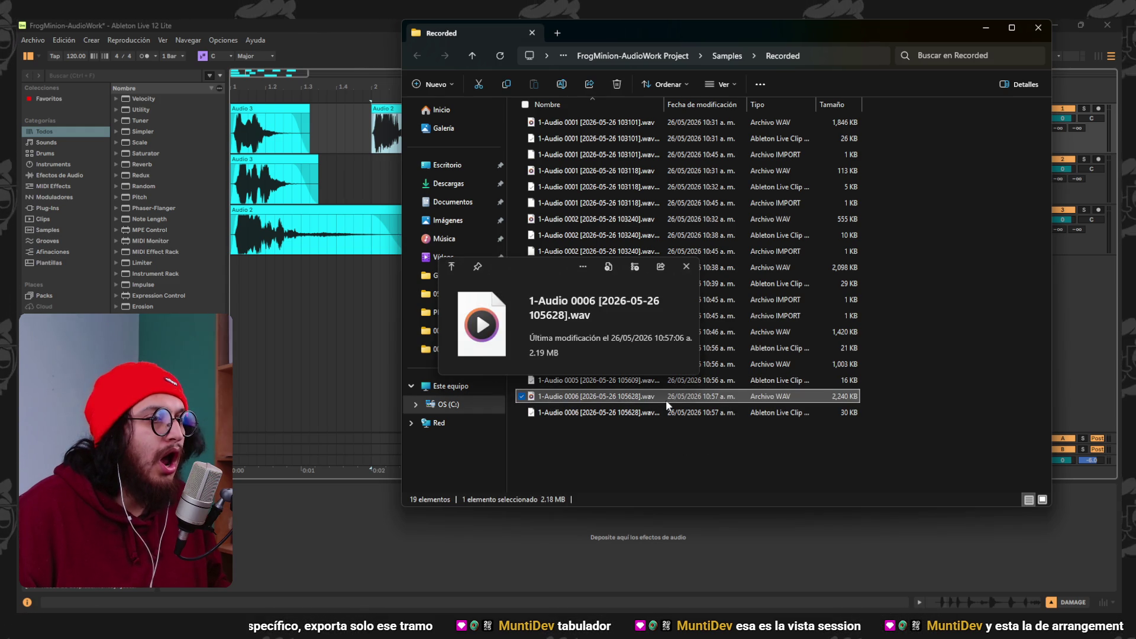
click(563, 393)
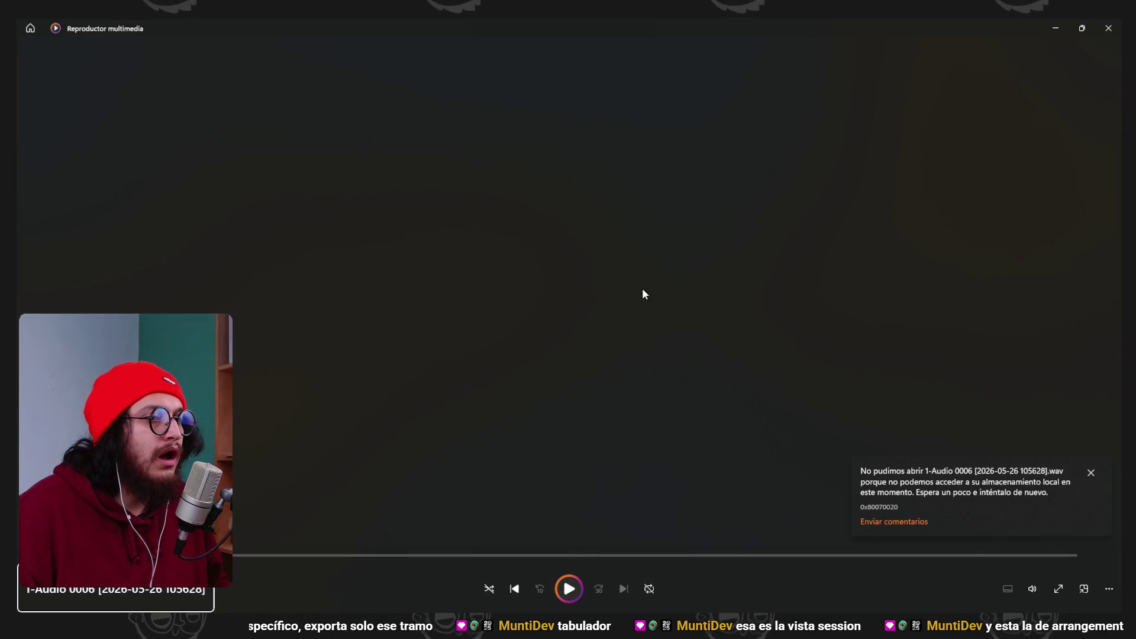
click(1108, 27)
Preview two 1-Audio 0005 WAV takes, then minimize File Explorer.
click(579, 364)
key(ctrl+space)
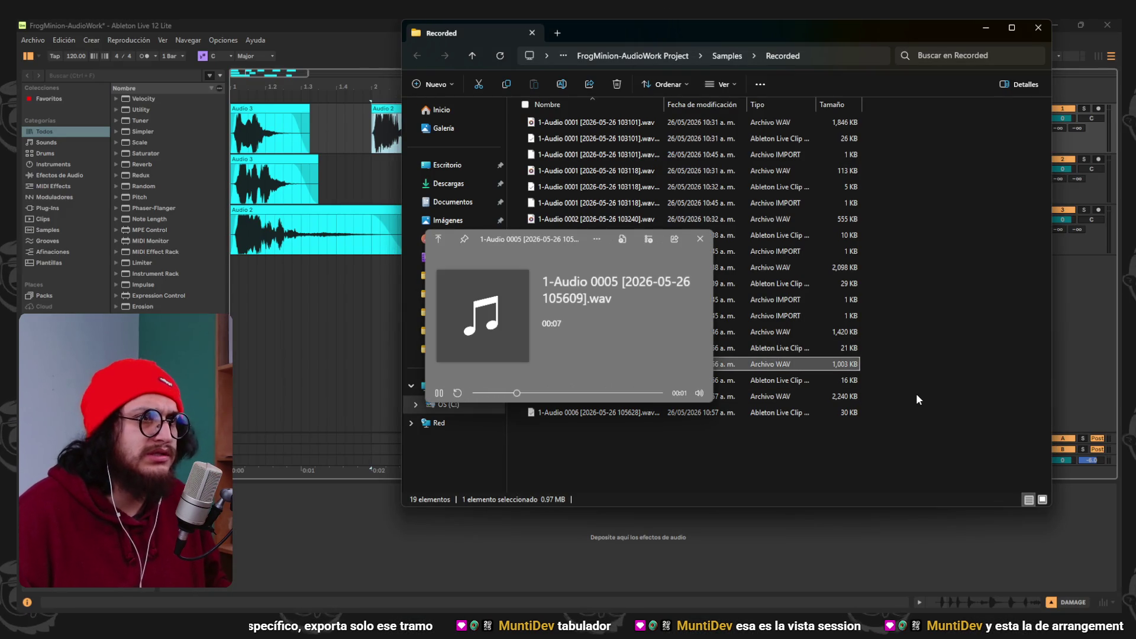
key(Escape)
click(602, 329)
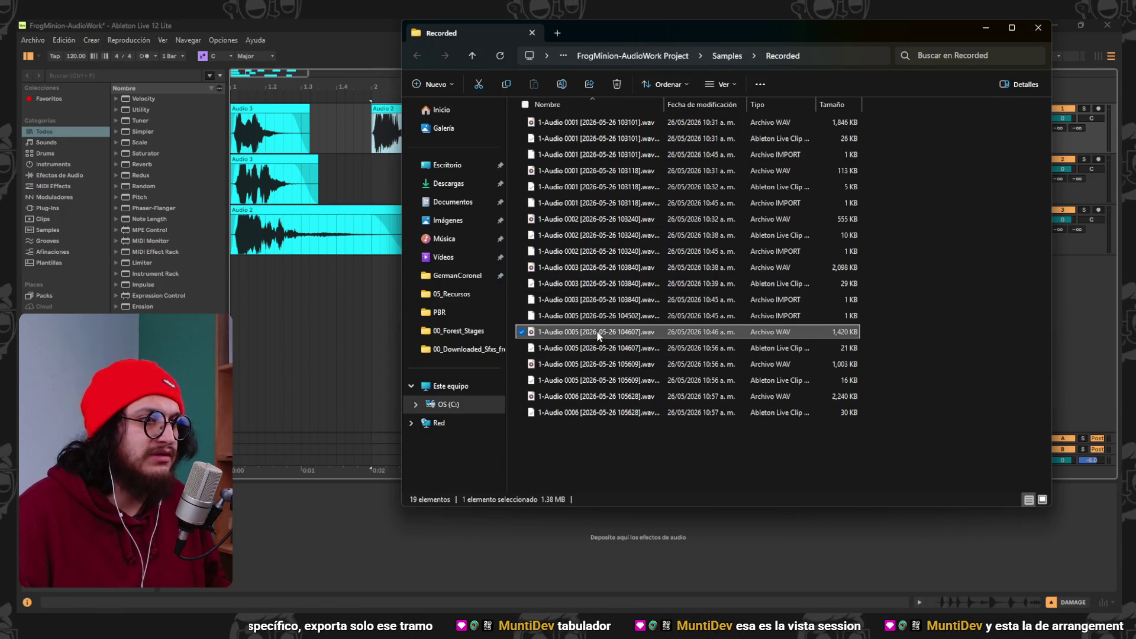
key(ctrl+space)
key(Escape)
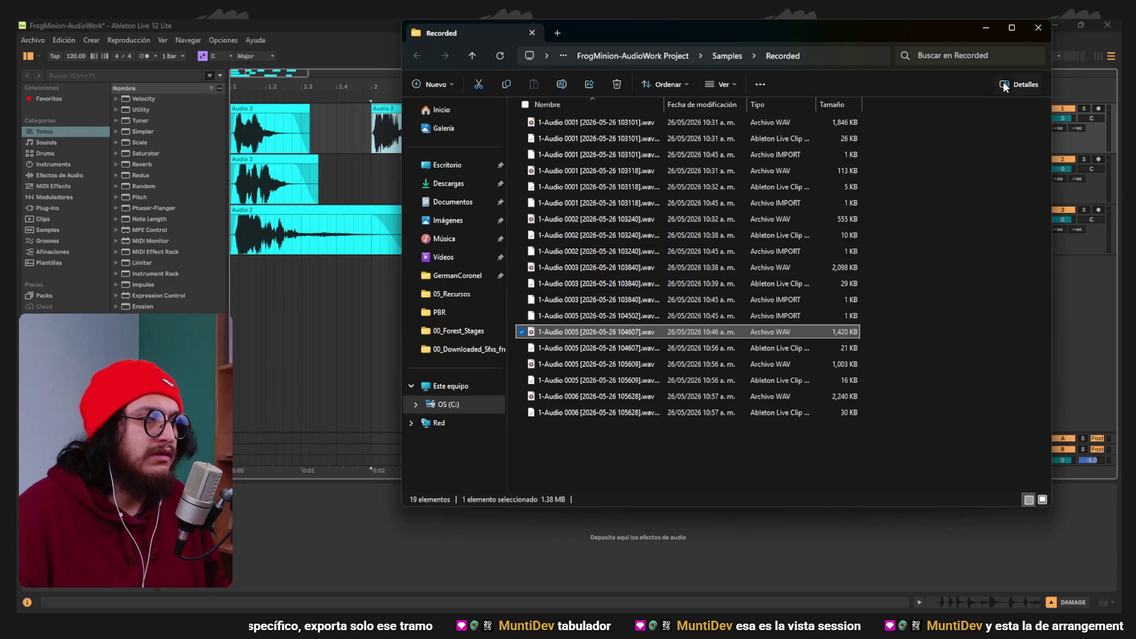
click(988, 29)
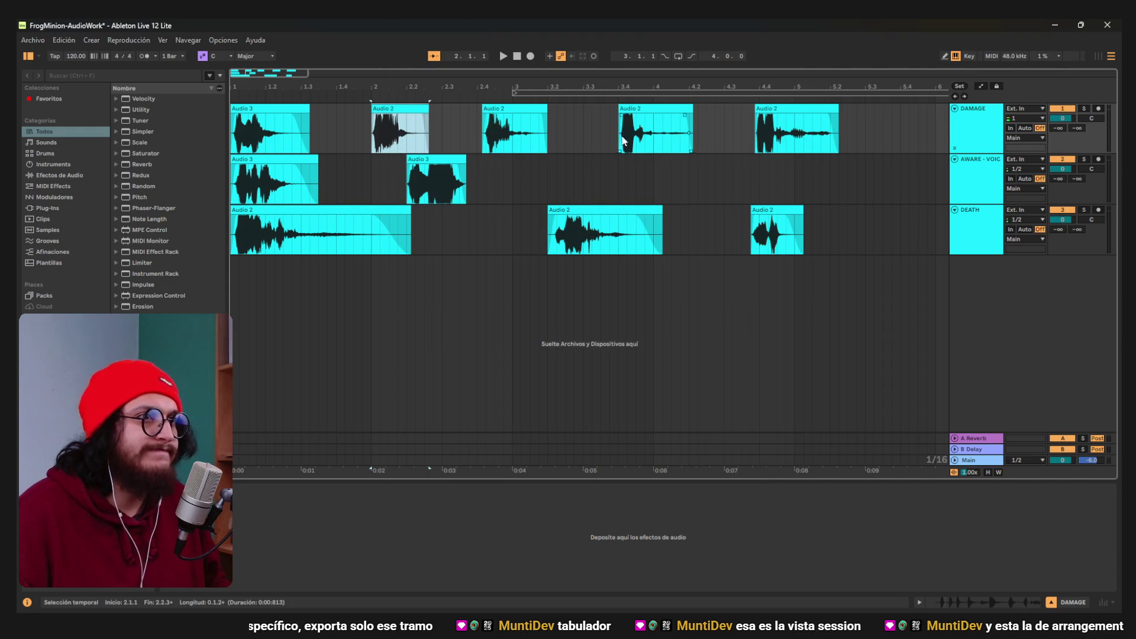
Freeze the DAMAGE track from the bar-2 clip's menu, then undo the freeze.
right_click(397, 110)
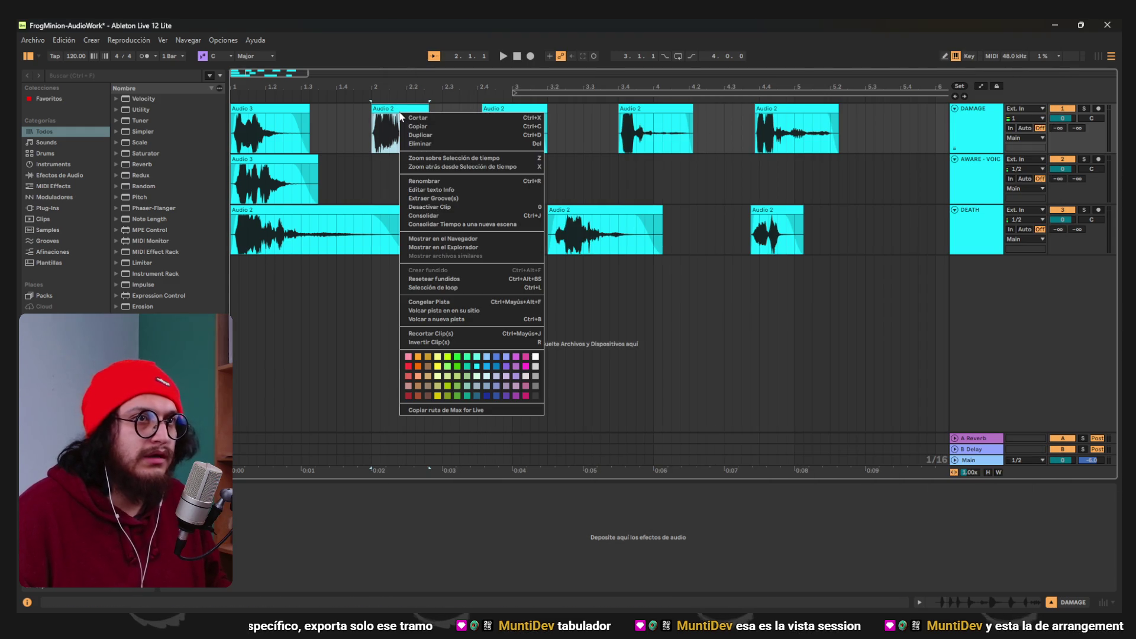
click(482, 302)
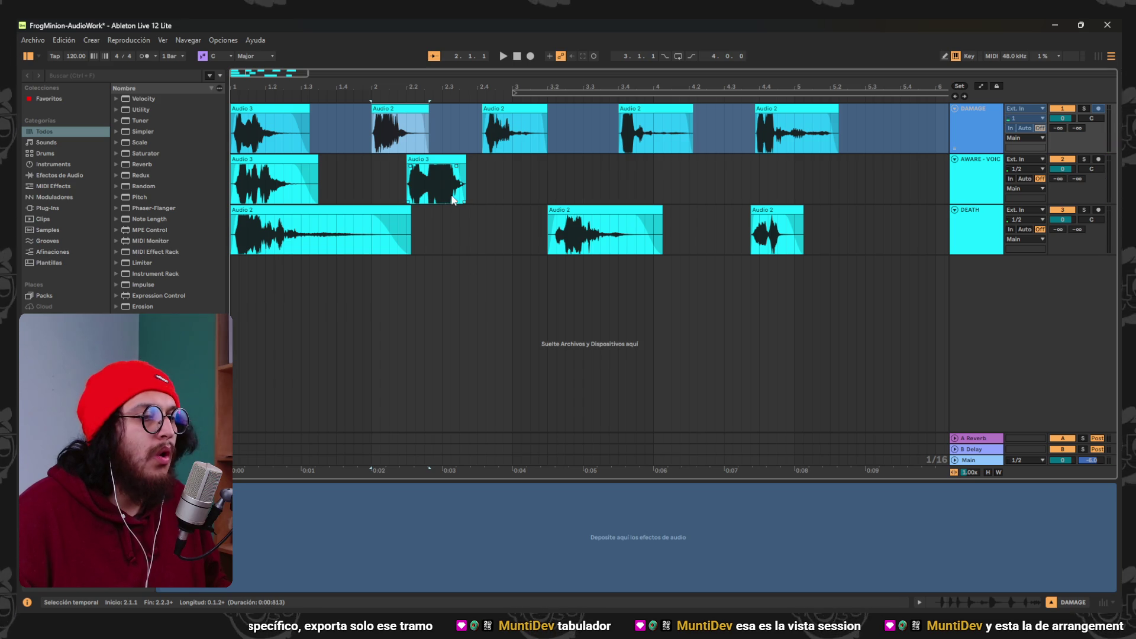
click(414, 112)
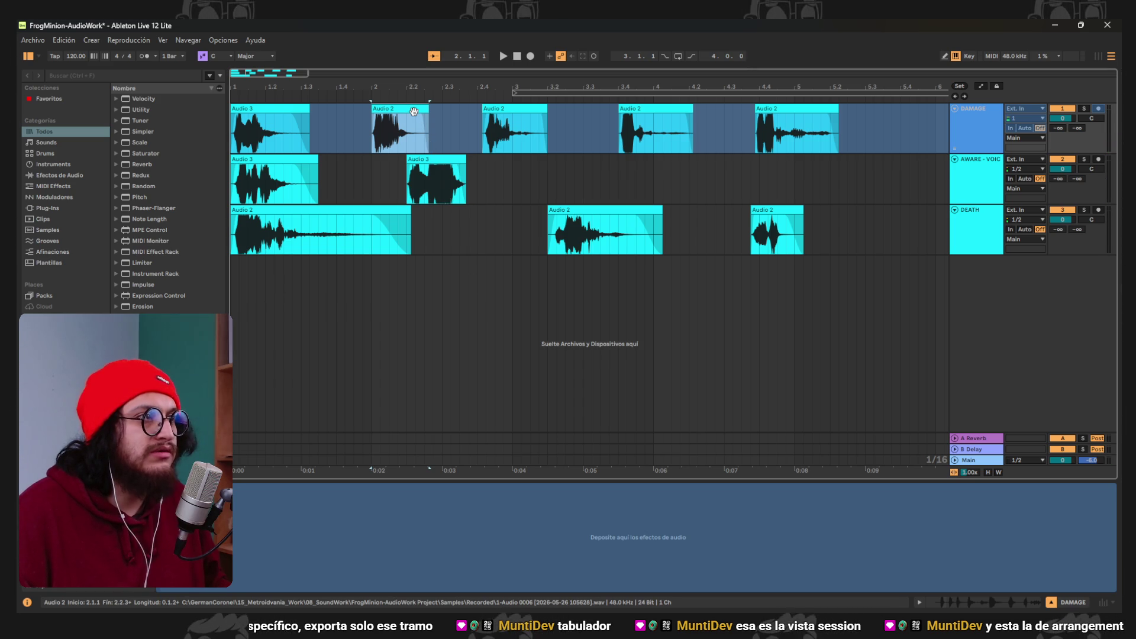
key(ctrl+z)
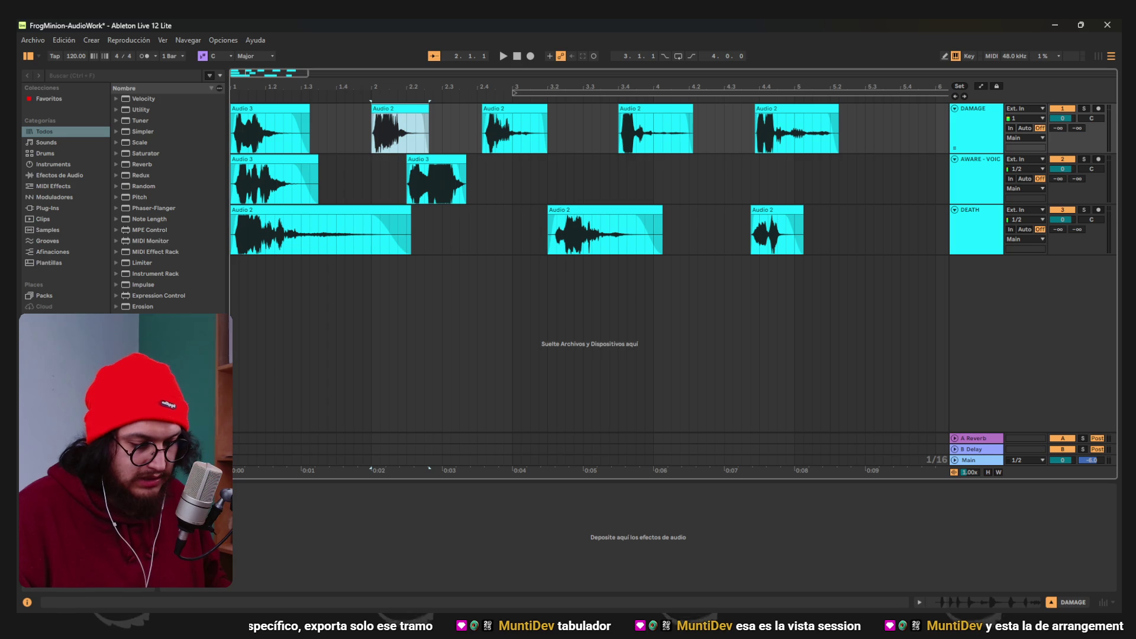
Select a time range across the DAMAGE clips and inspect its options without making changes.
key(Tab)
key(Tab)
key(Tab)
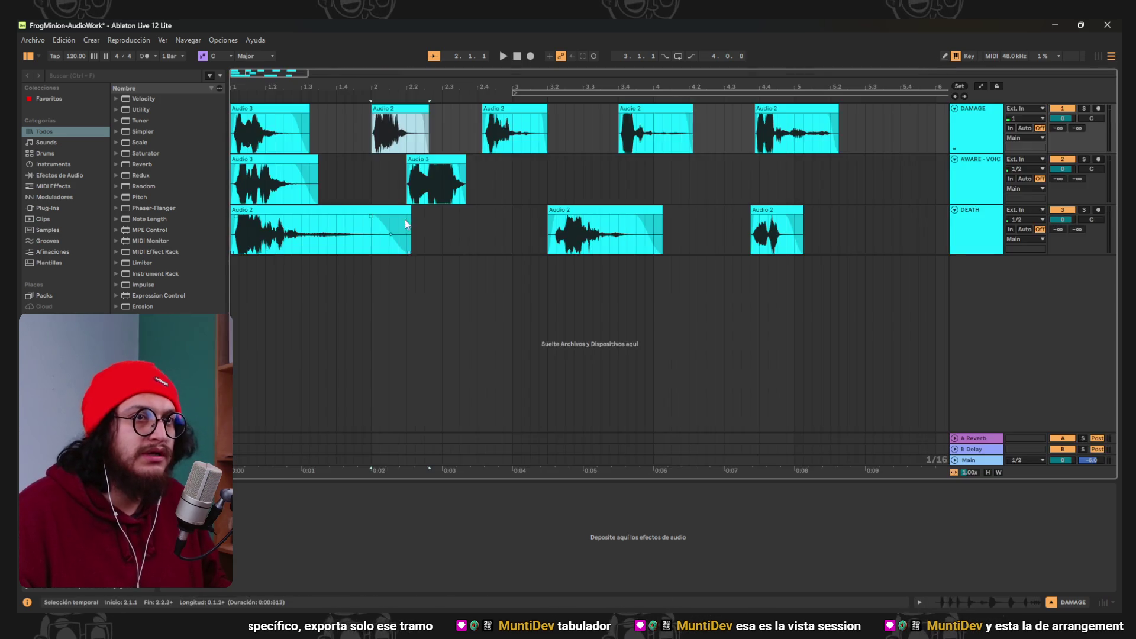
key(Tab)
key(Tab)
key(Tab)
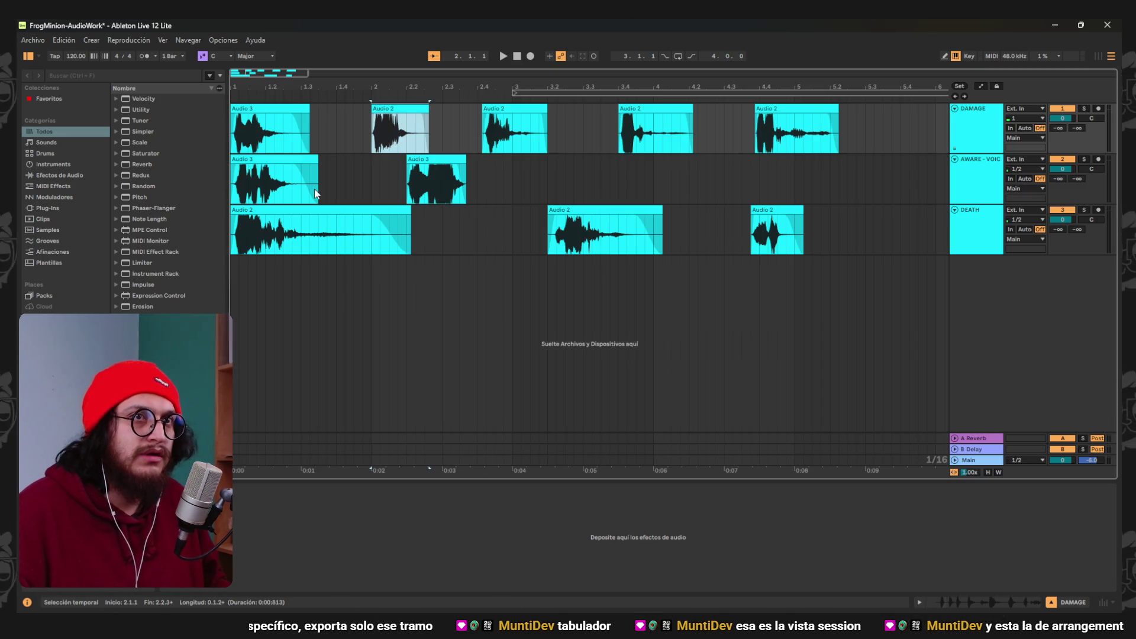
click(292, 140)
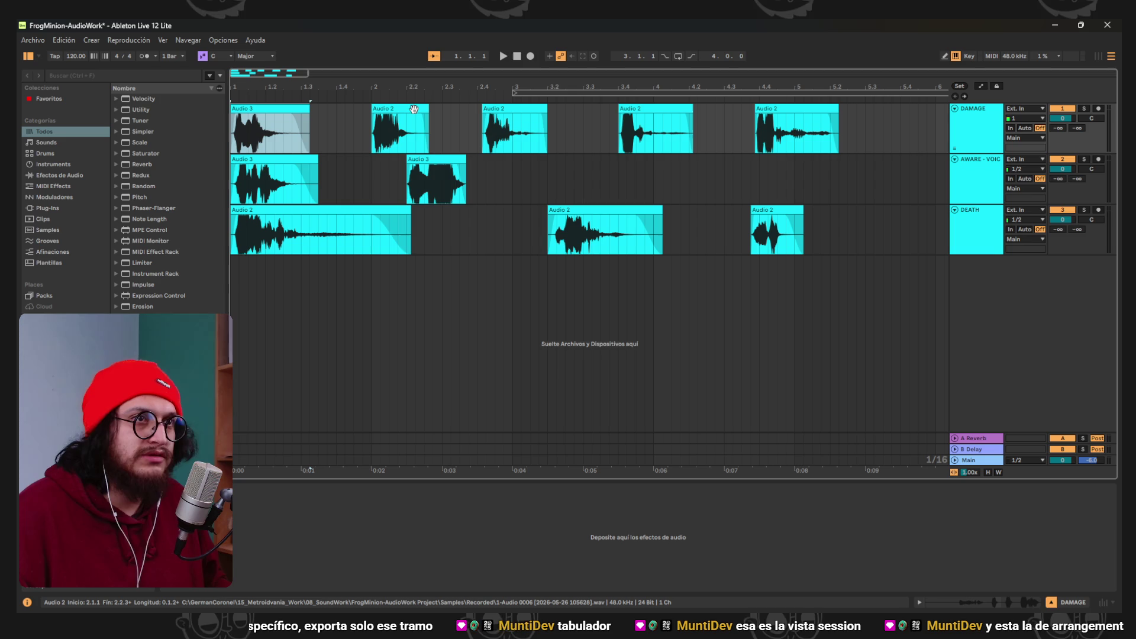
shift+click(430, 128)
drag(513, 112, 799, 109)
right_click(798, 109)
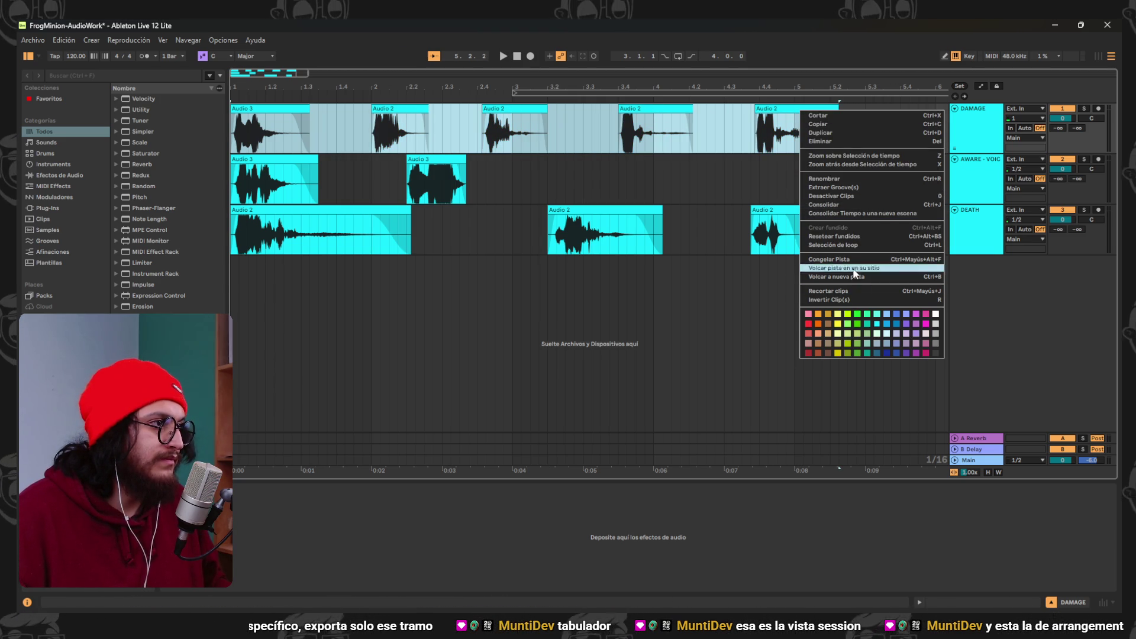
click(736, 312)
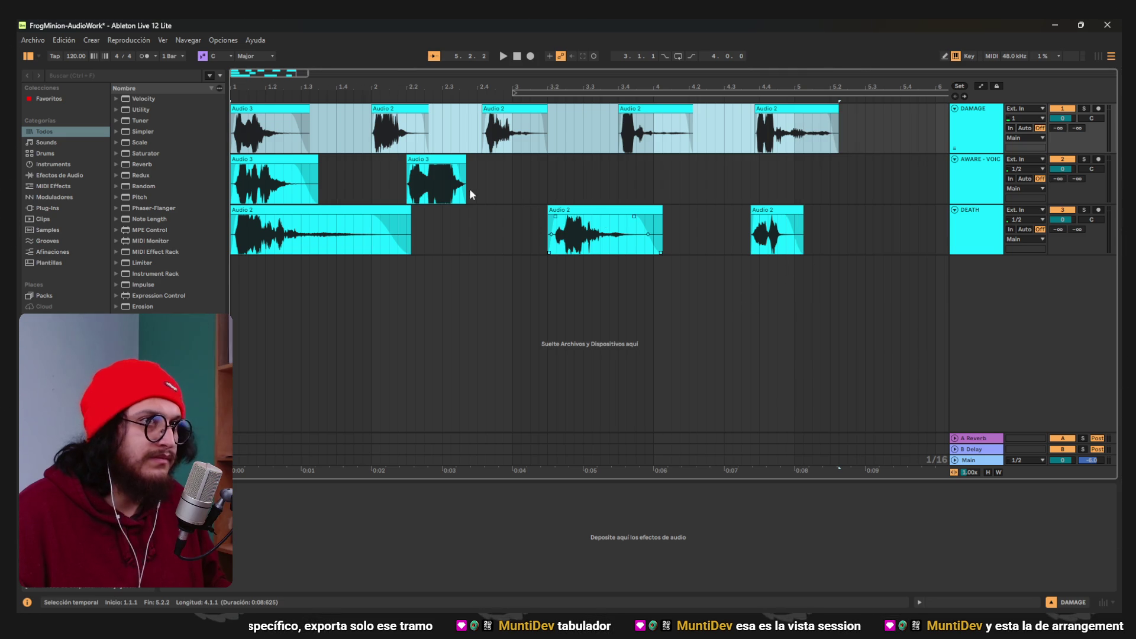
click(513, 179)
Check the DAMAGE track options without changes, then bring up the File menu.
right_click(996, 127)
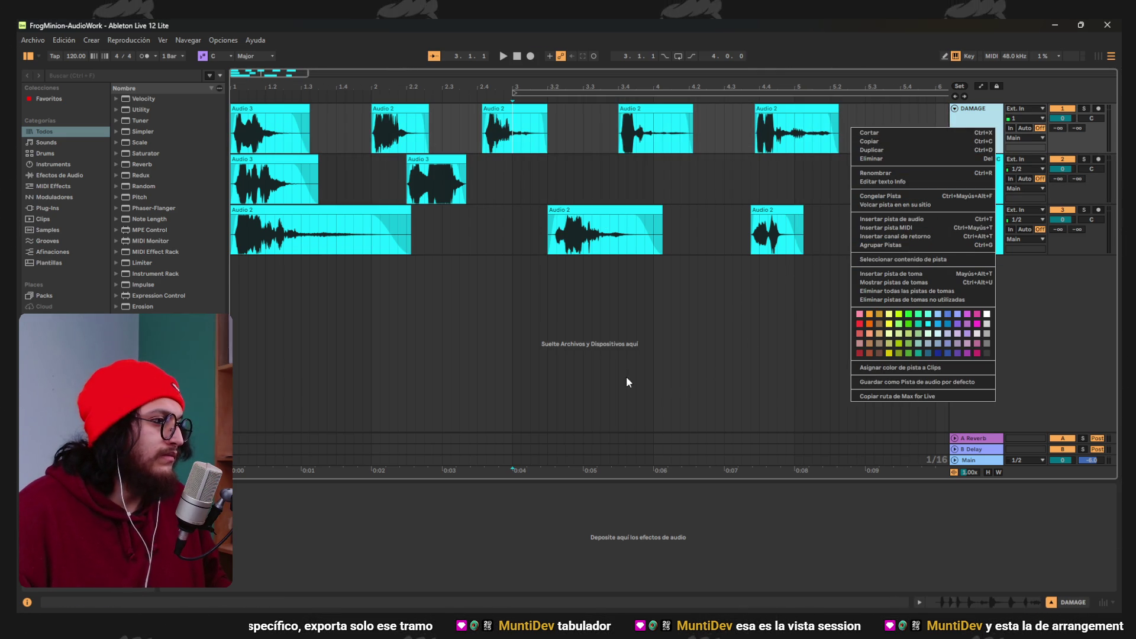
click(1056, 369)
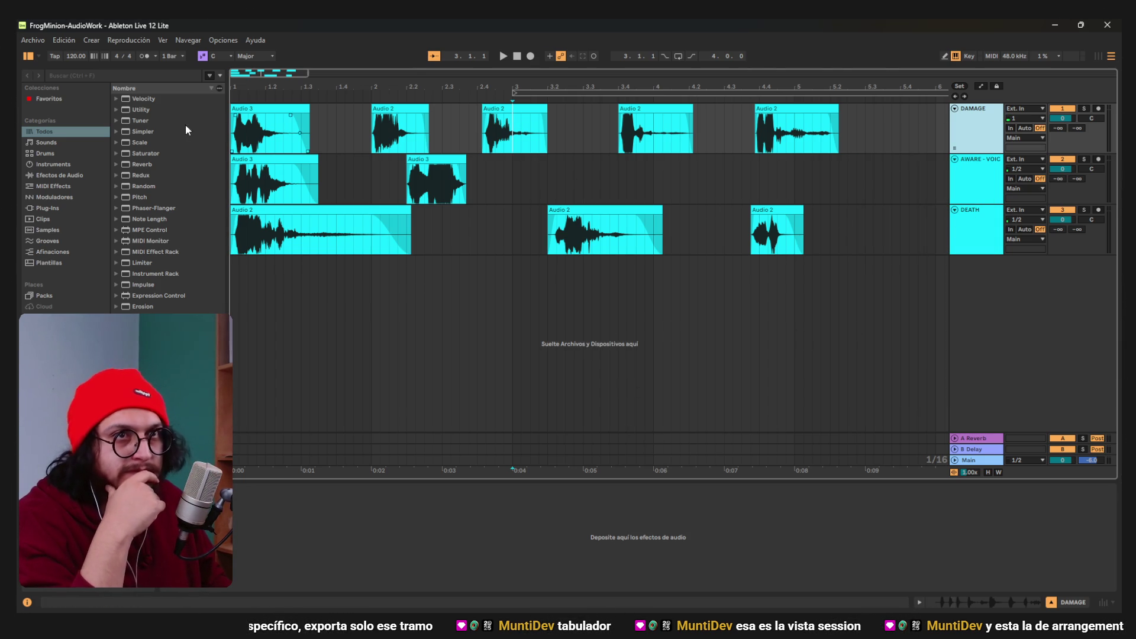
click(32, 40)
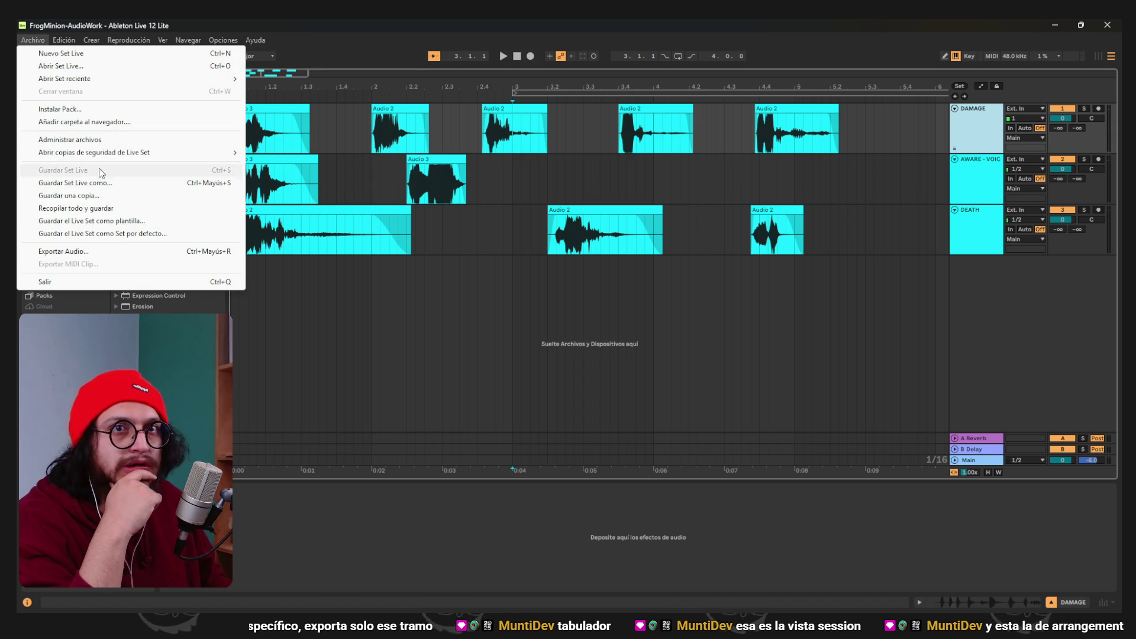
click(92, 251)
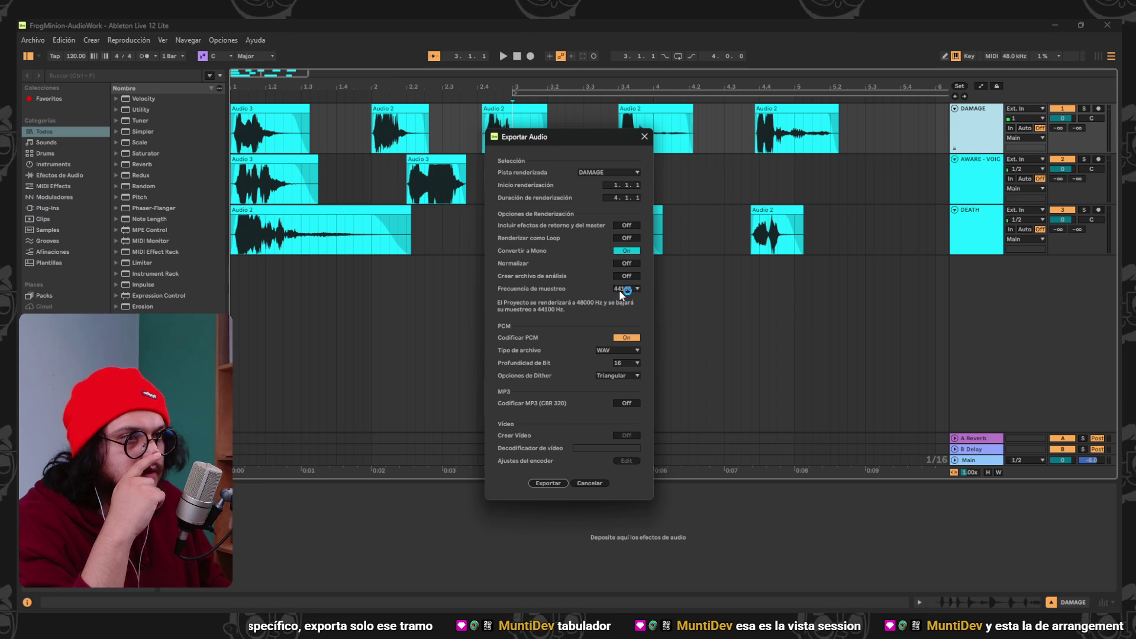
click(624, 173)
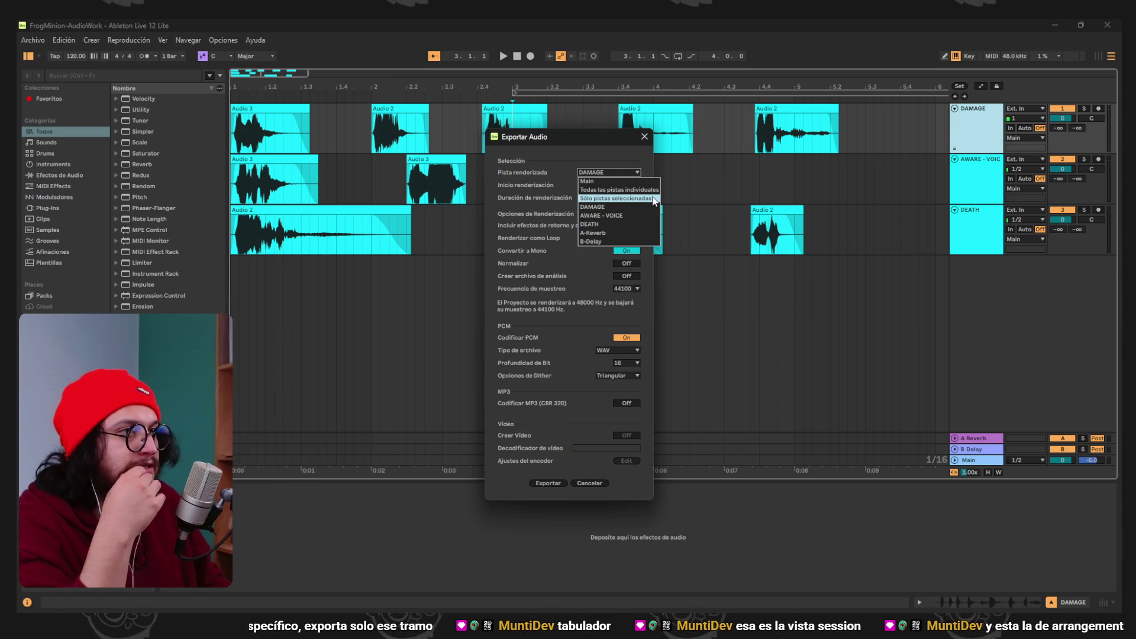
click(546, 203)
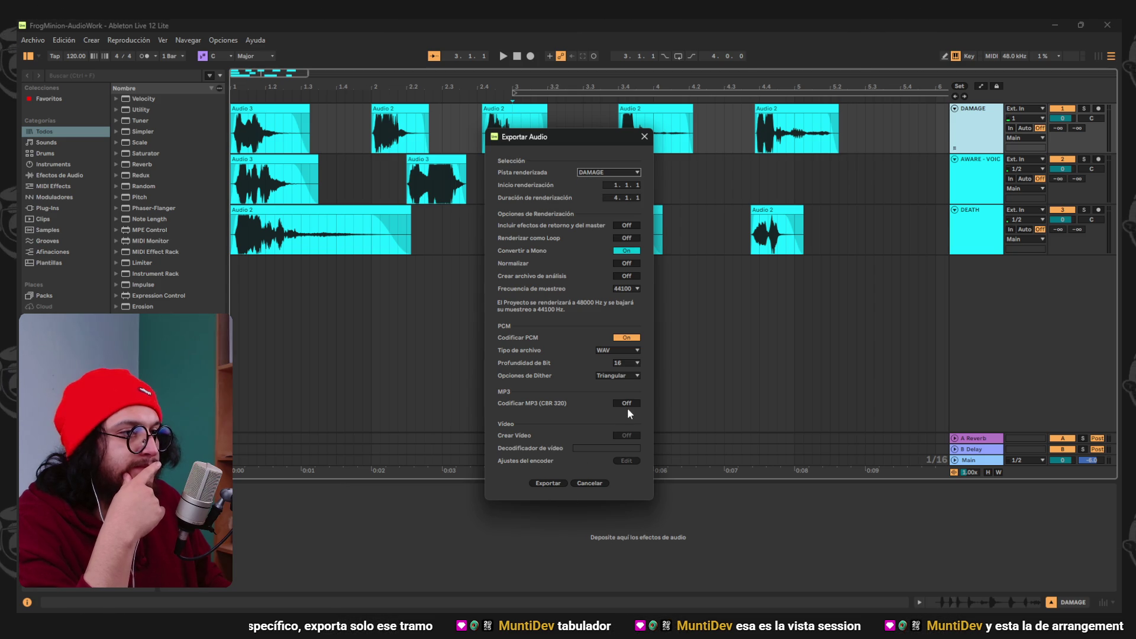
click(540, 375)
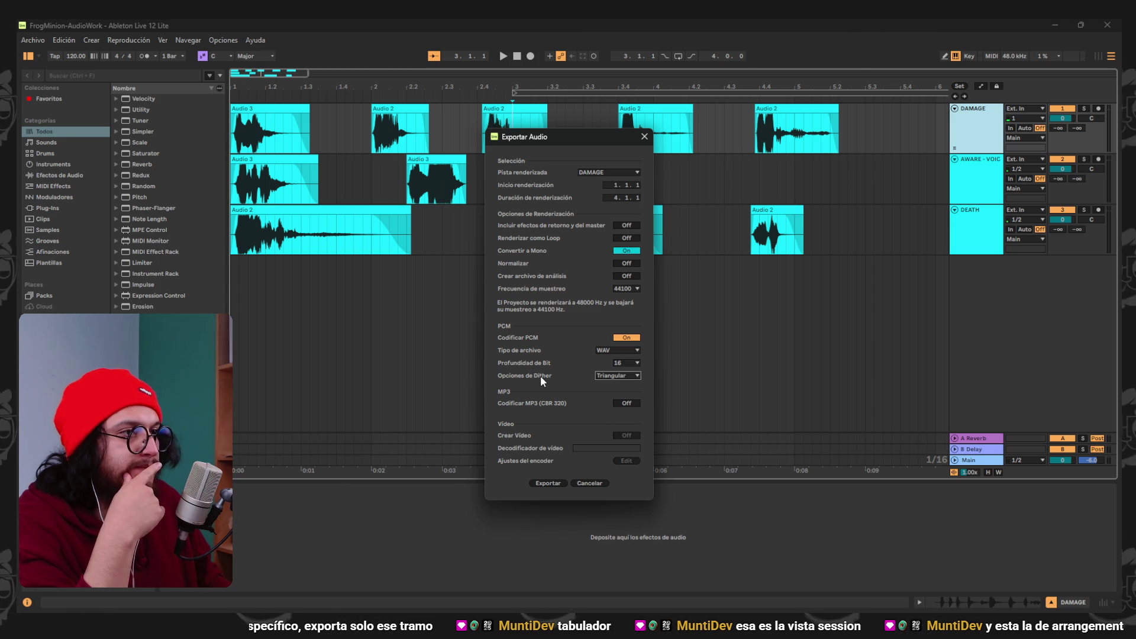
click(589, 484)
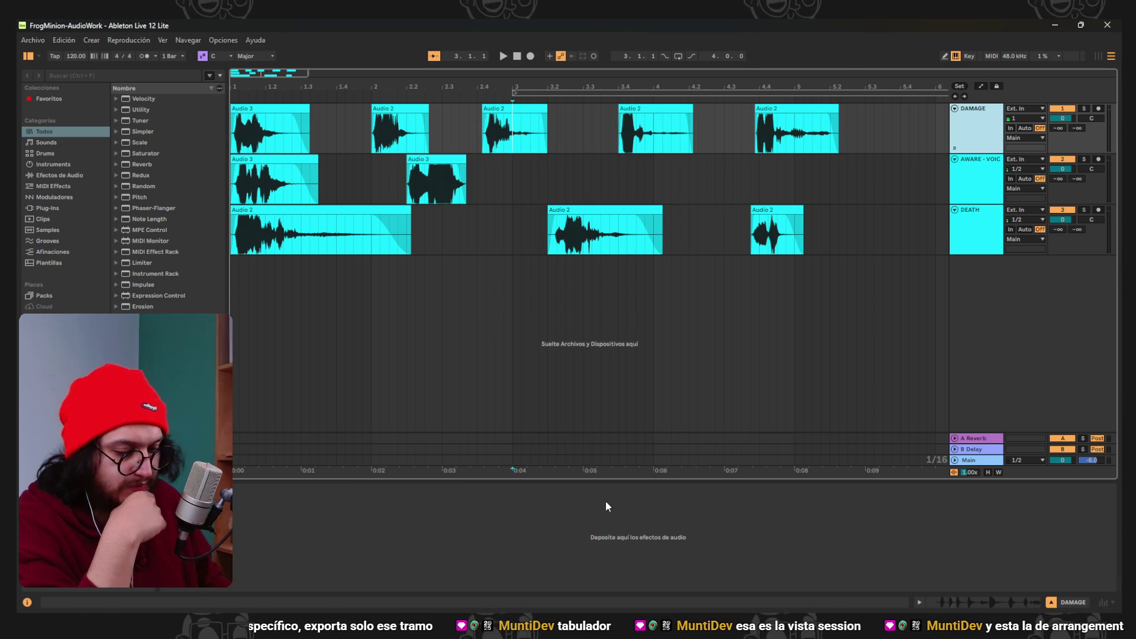
mouse_move(501, 566)
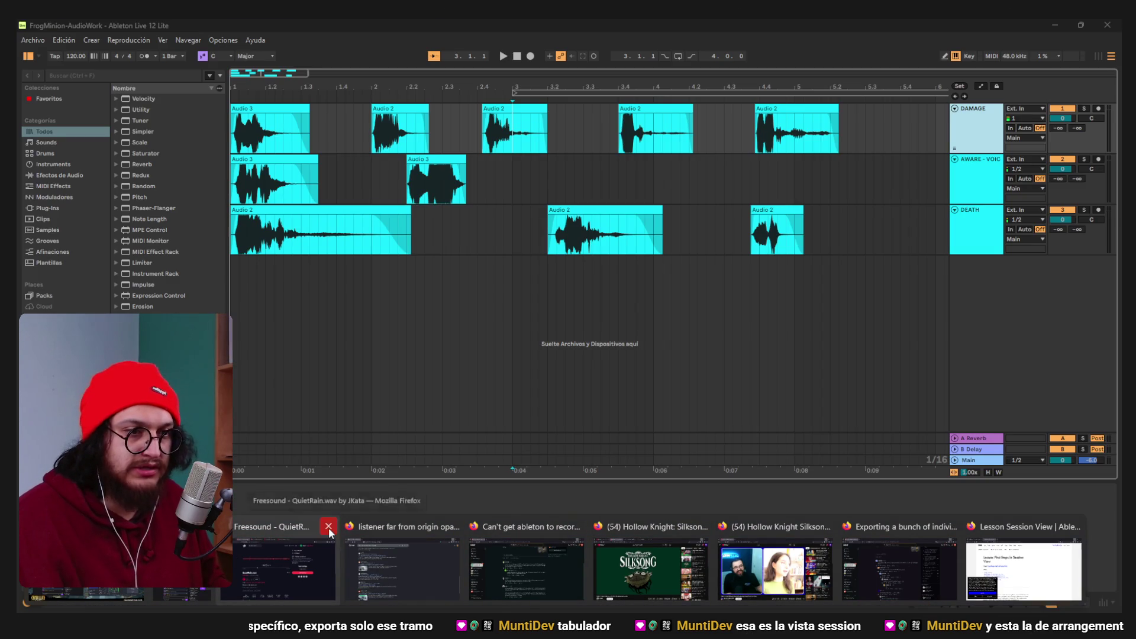
Close the Freesound, Silksong video, Ableton lesson and other unneeded Firefox windows.
click(328, 527)
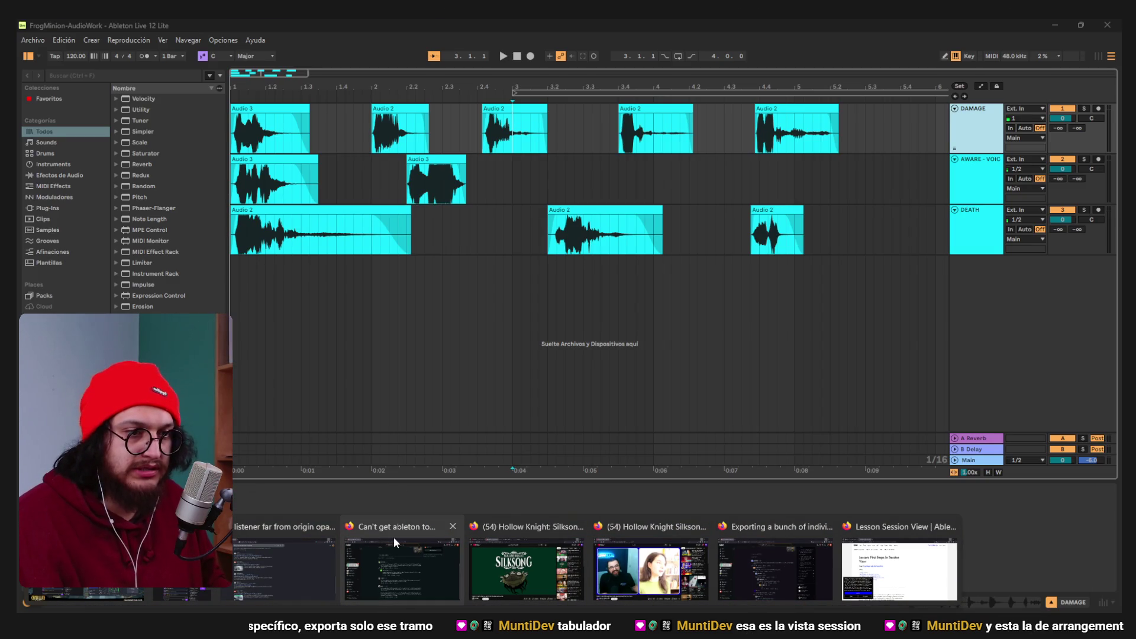
click(327, 528)
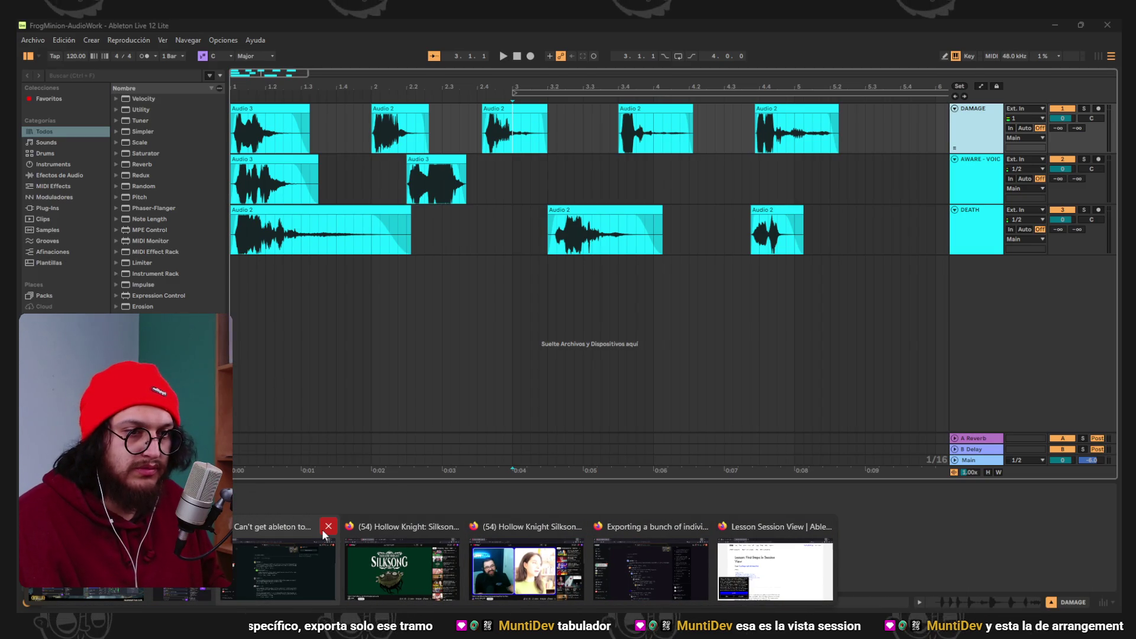
click(325, 527)
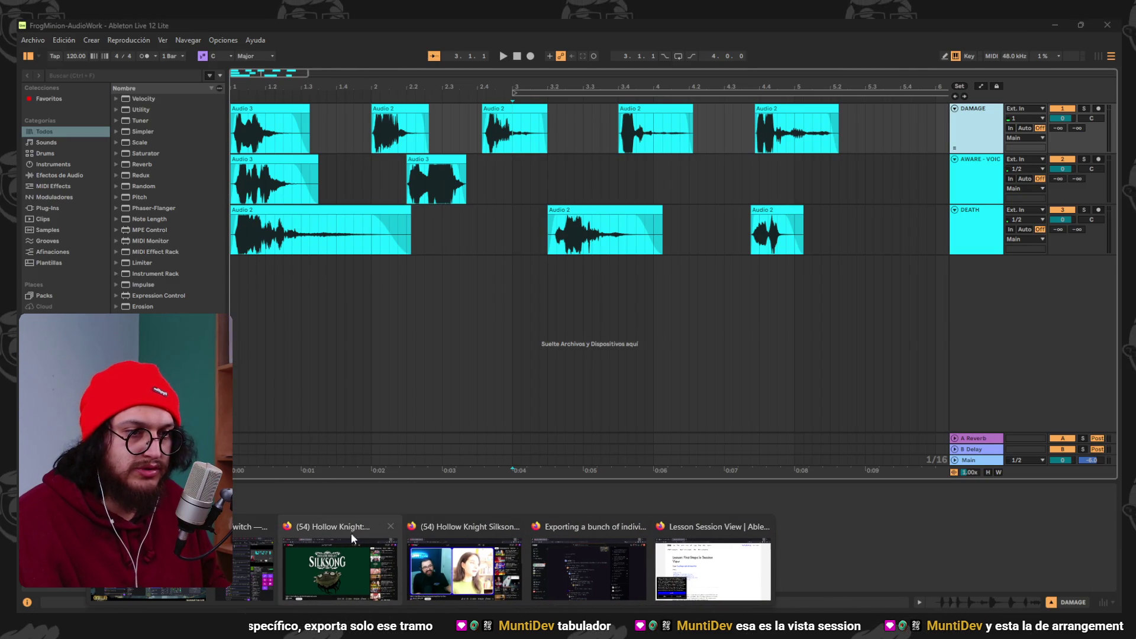
middle_click(401, 525)
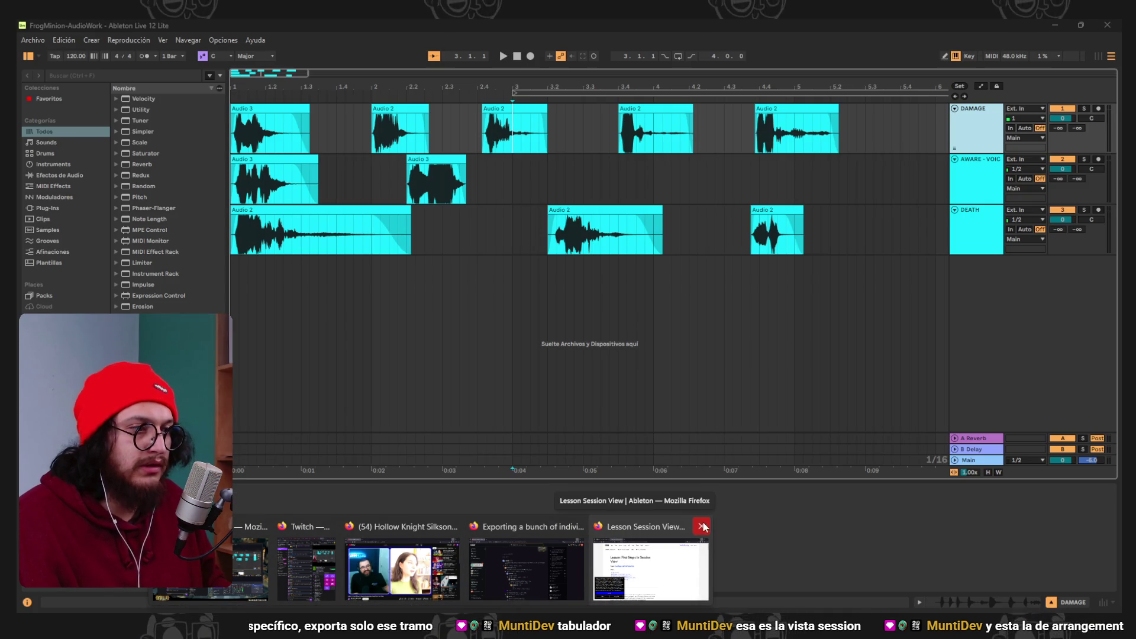
click(701, 526)
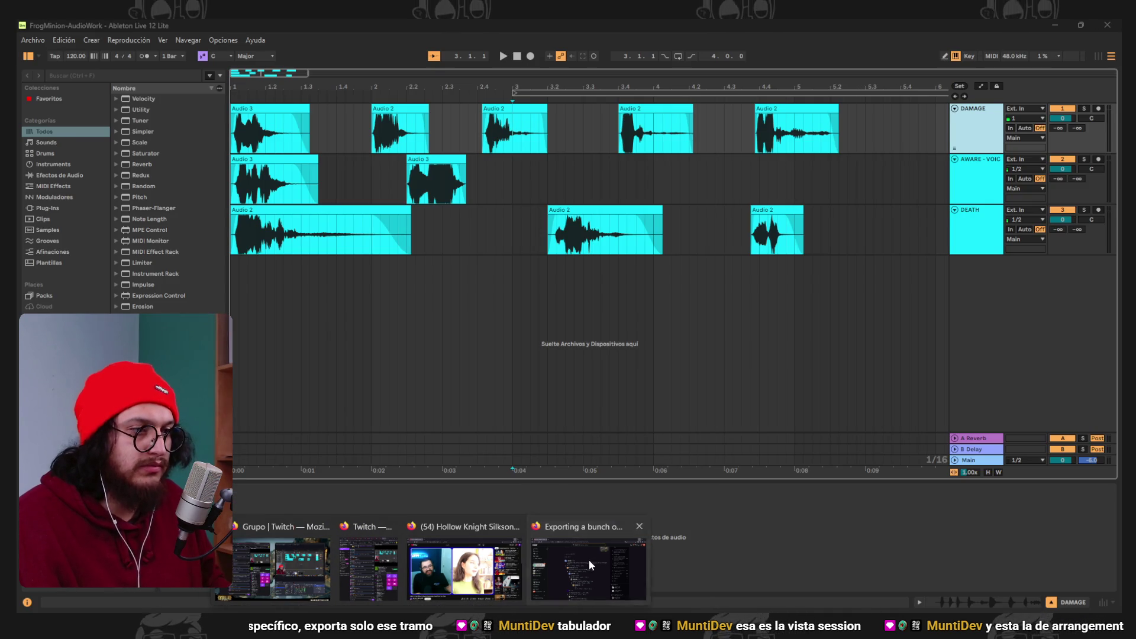
Bring up the Reddit thread on exporting individual clips, read the replies, then return to Ableton.
click(588, 563)
scroll(636, 381, down, 5)
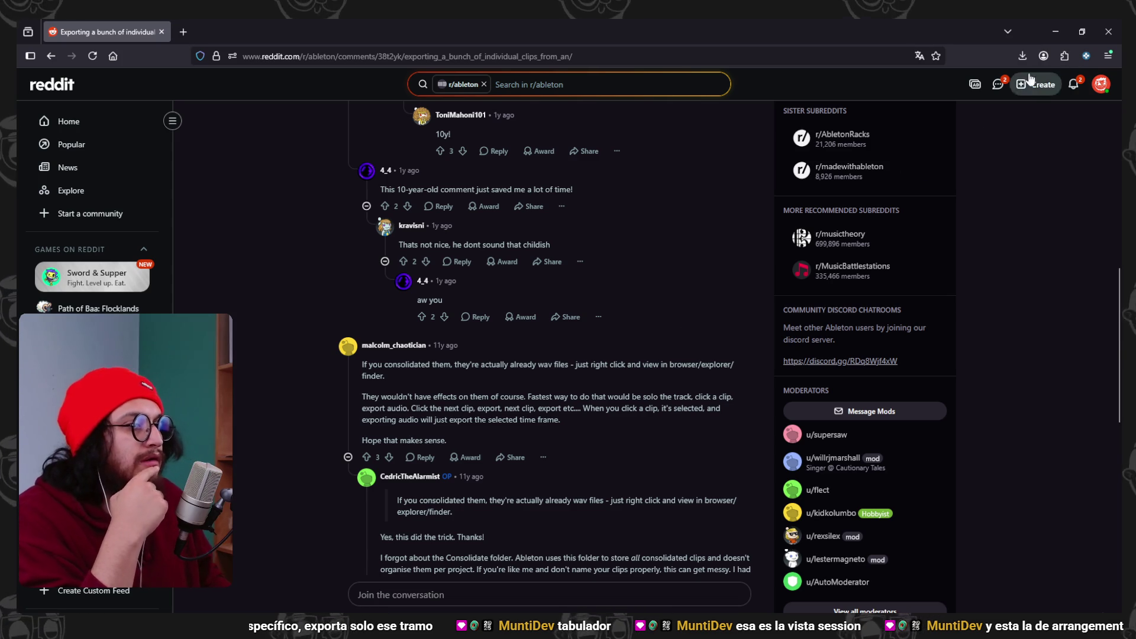
click(1055, 32)
Consolidate bars 1 to 5.3 on DAMAGE, AWARE - VOICE and DEATH into one clip per track.
mouse_move(865, 142)
mouse_down()
mouse_move(397, 237)
mouse_move(231, 237)
mouse_up()
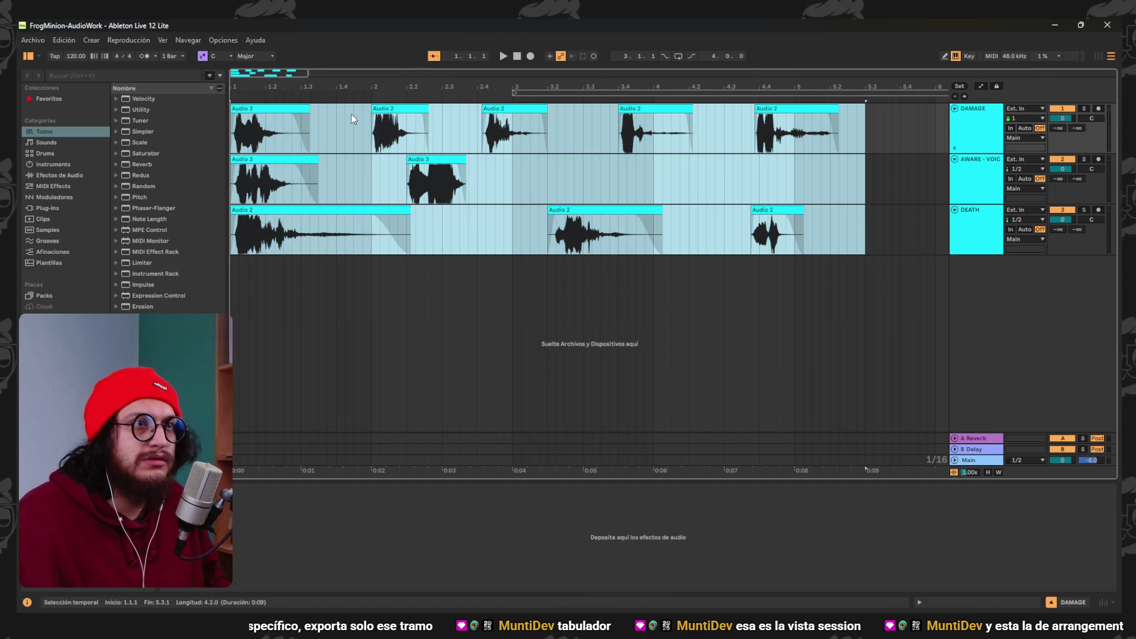
right_click(402, 122)
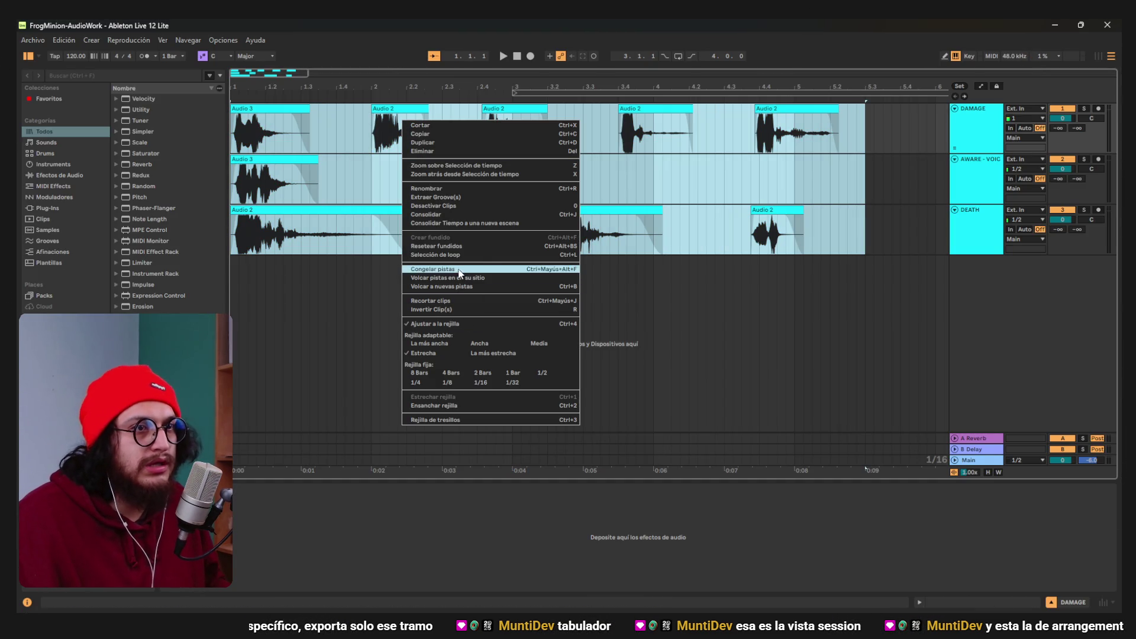
click(461, 216)
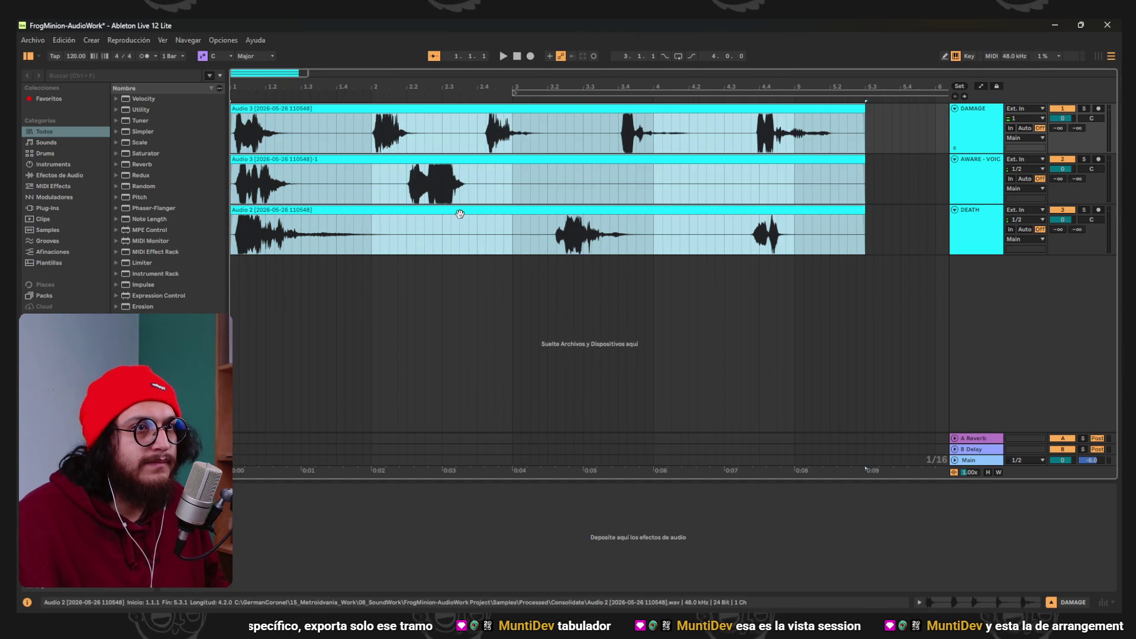
click(398, 130)
click(399, 109)
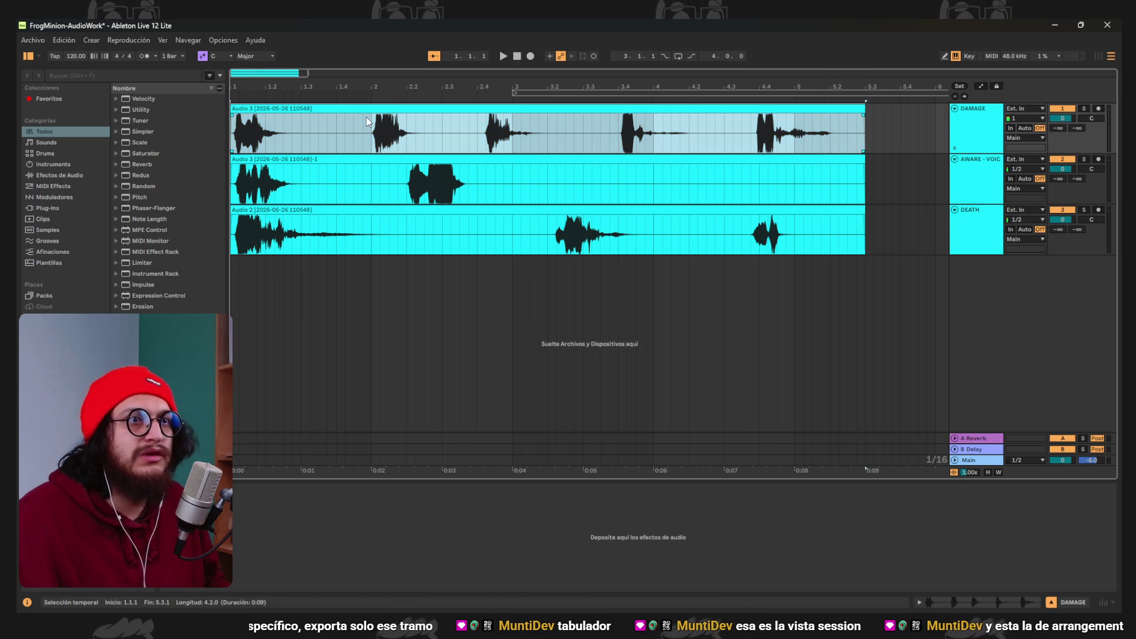
Undo the consolidation to keep the clips separate, then check the bar-2 Audio 2 clip's options.
key(ctrl+z)
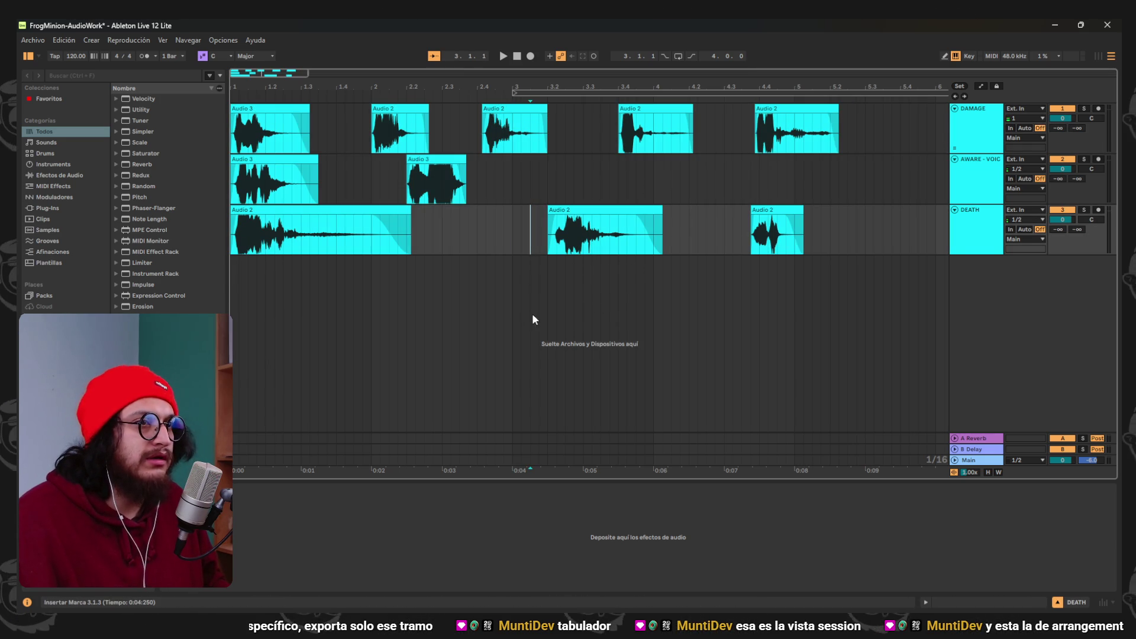
click(866, 242)
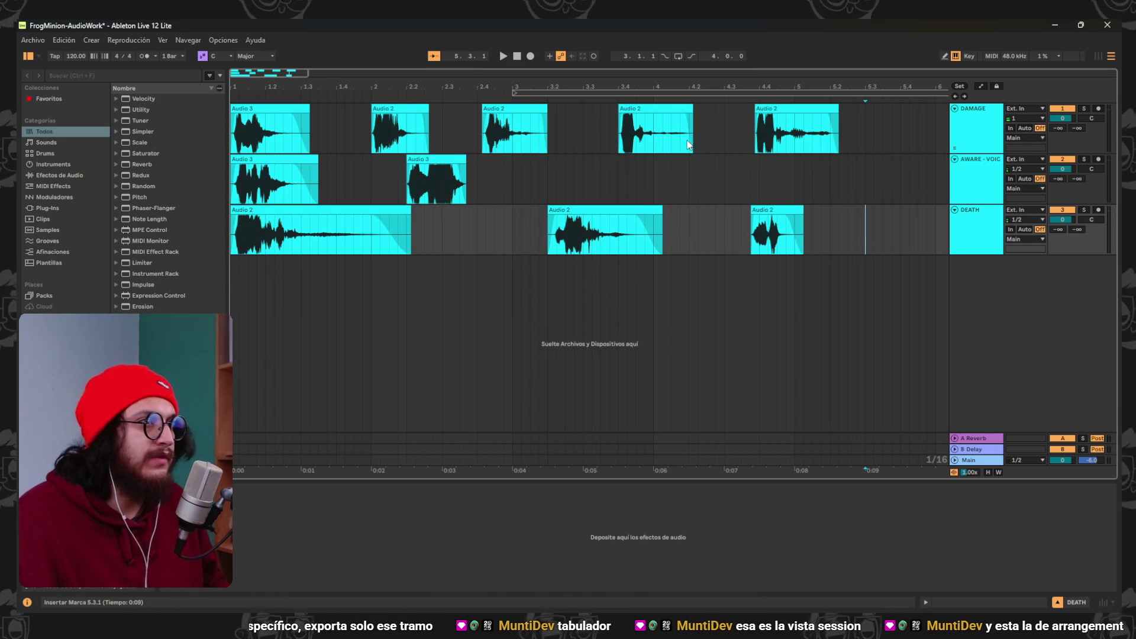
click(399, 116)
right_click(399, 114)
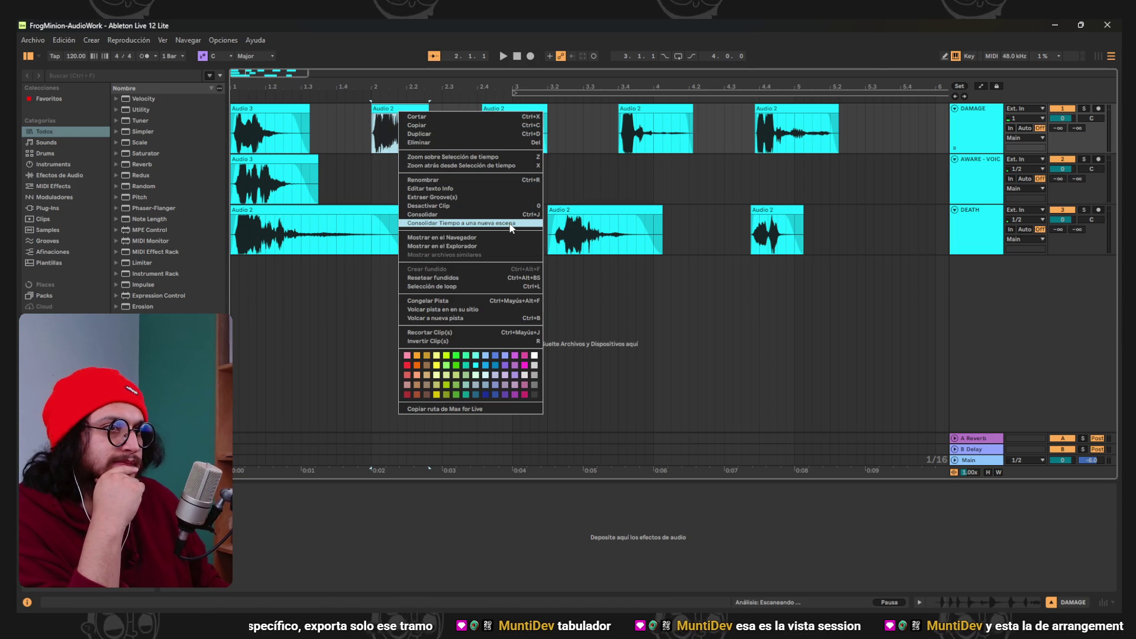
click(705, 345)
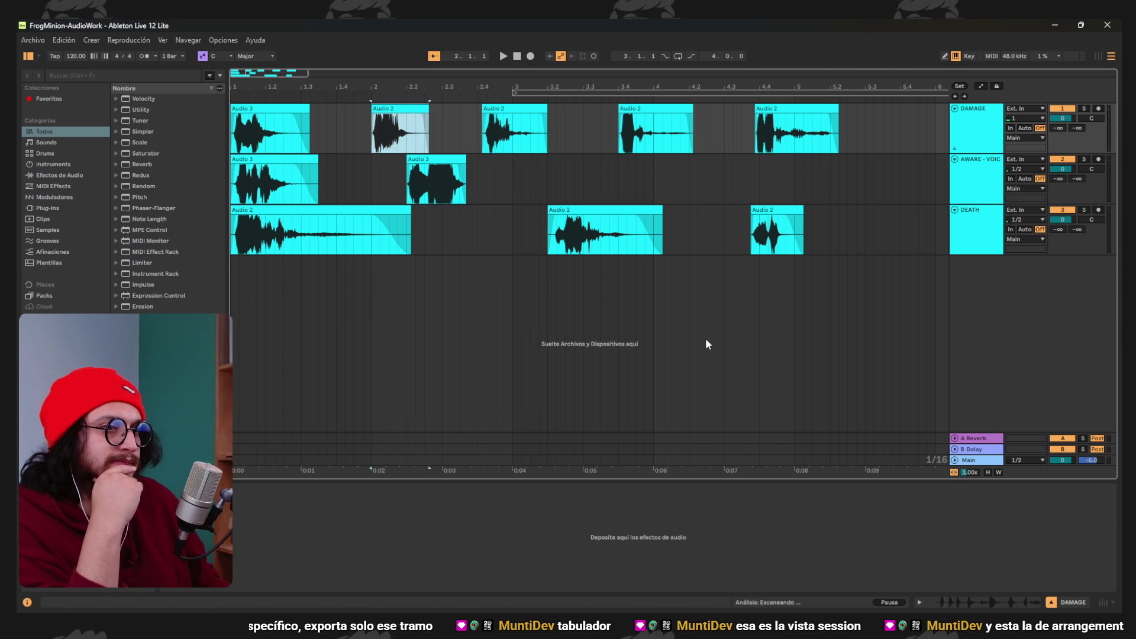
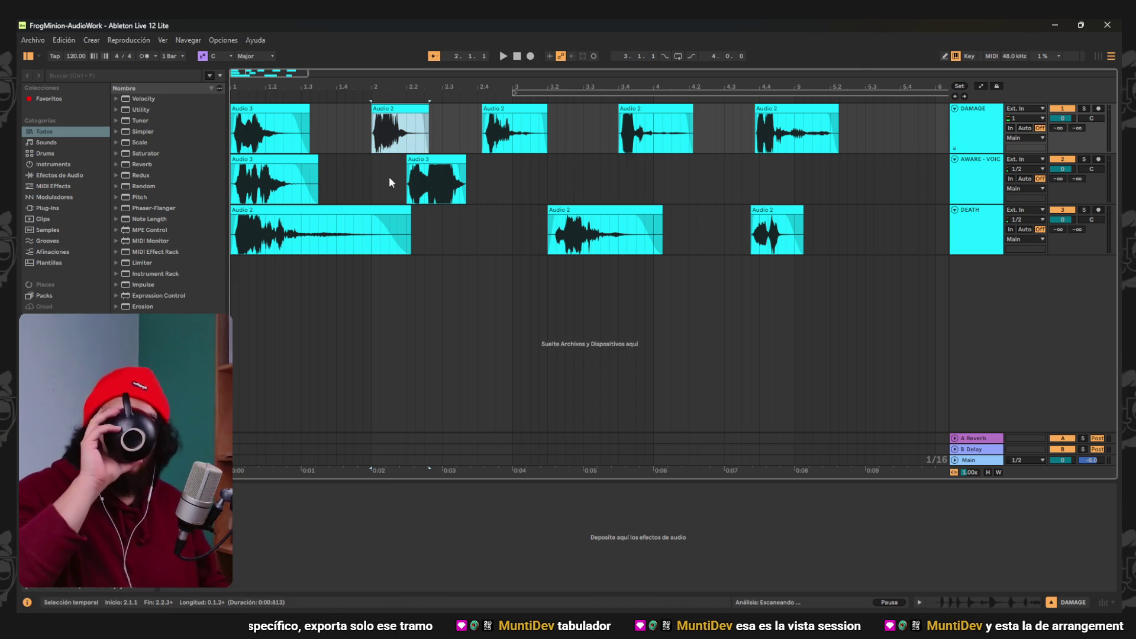
Search Google in Firefox for 'export range ableton'.
right_click(407, 106)
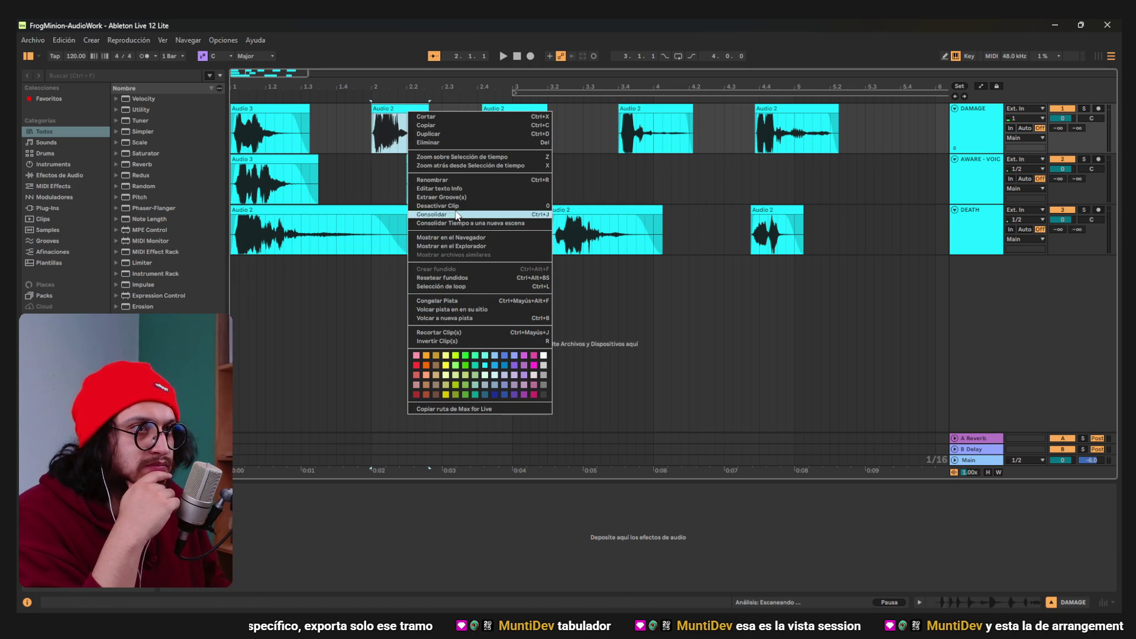
click(370, 191)
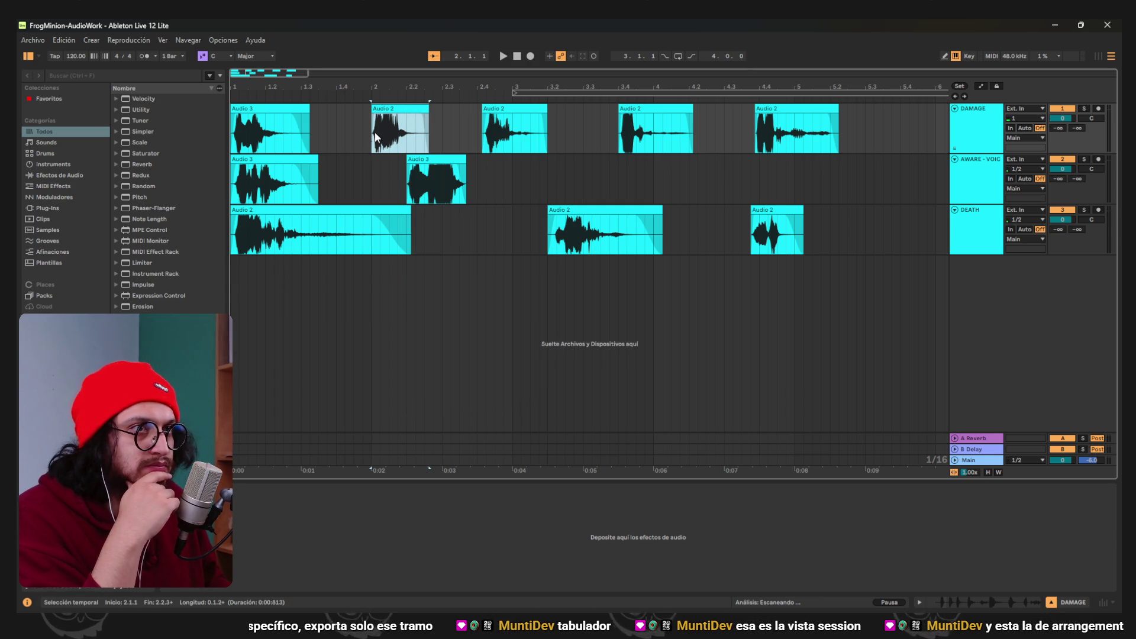
click(545, 580)
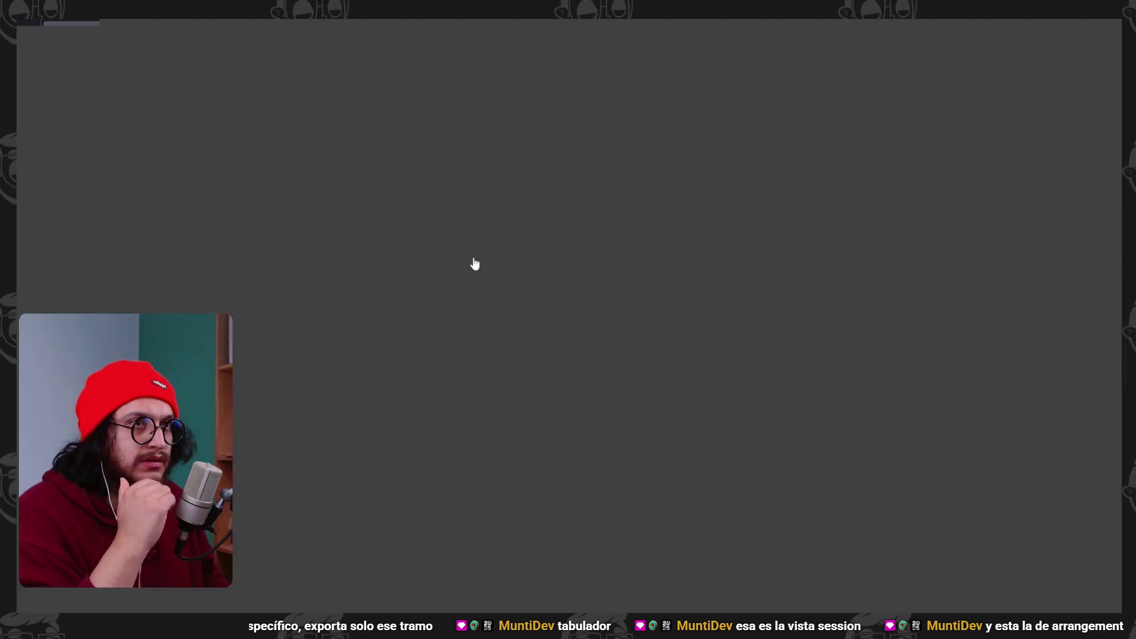
click(341, 58)
text(export range )
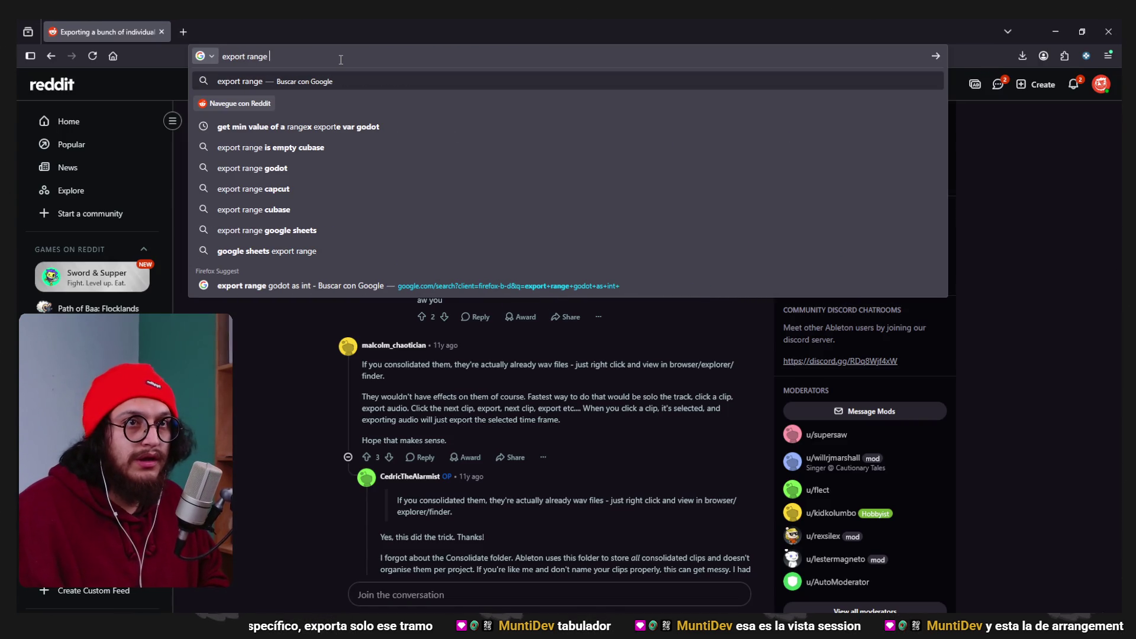
text(ableton)
key(Return)
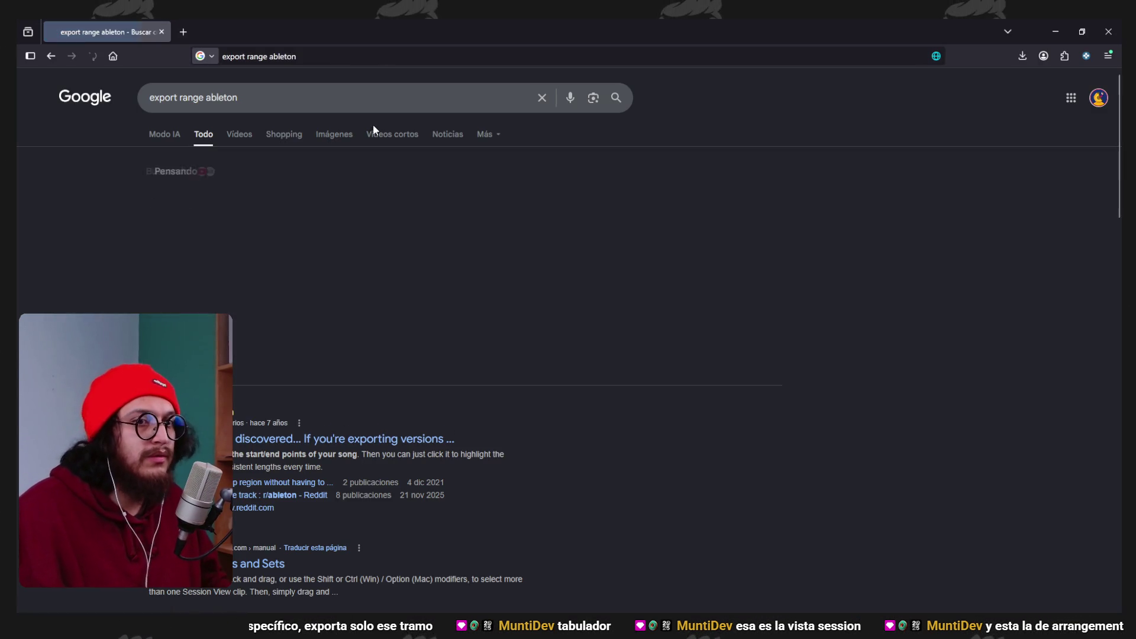
Read the Reddit tip on exporting a range, skim the other results, then minimize Firefox.
click(302, 451)
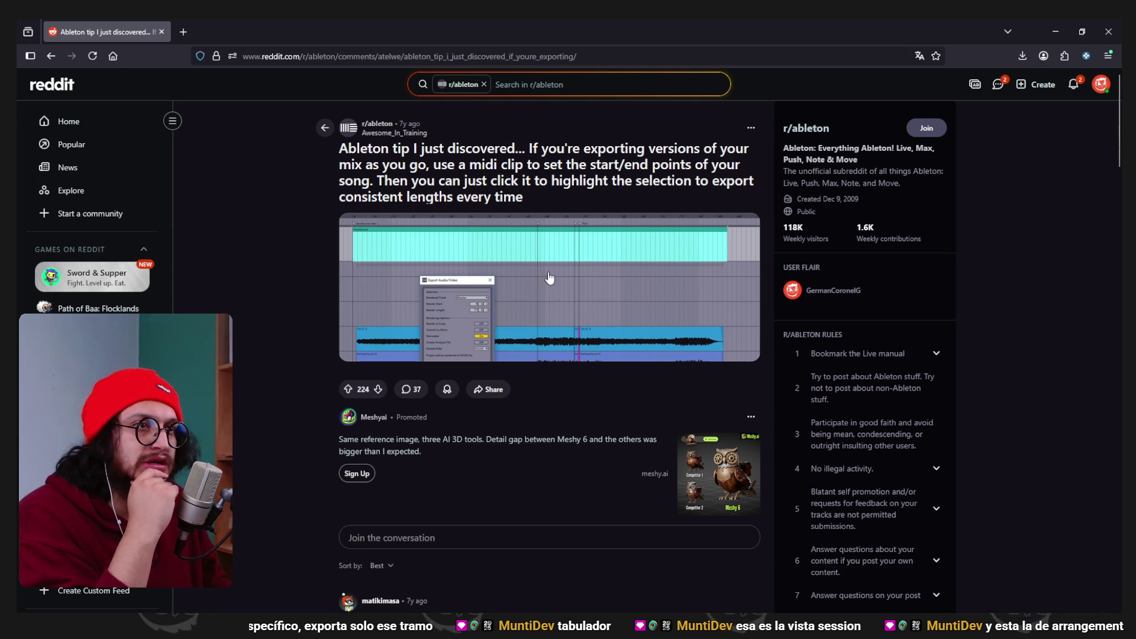
click(52, 56)
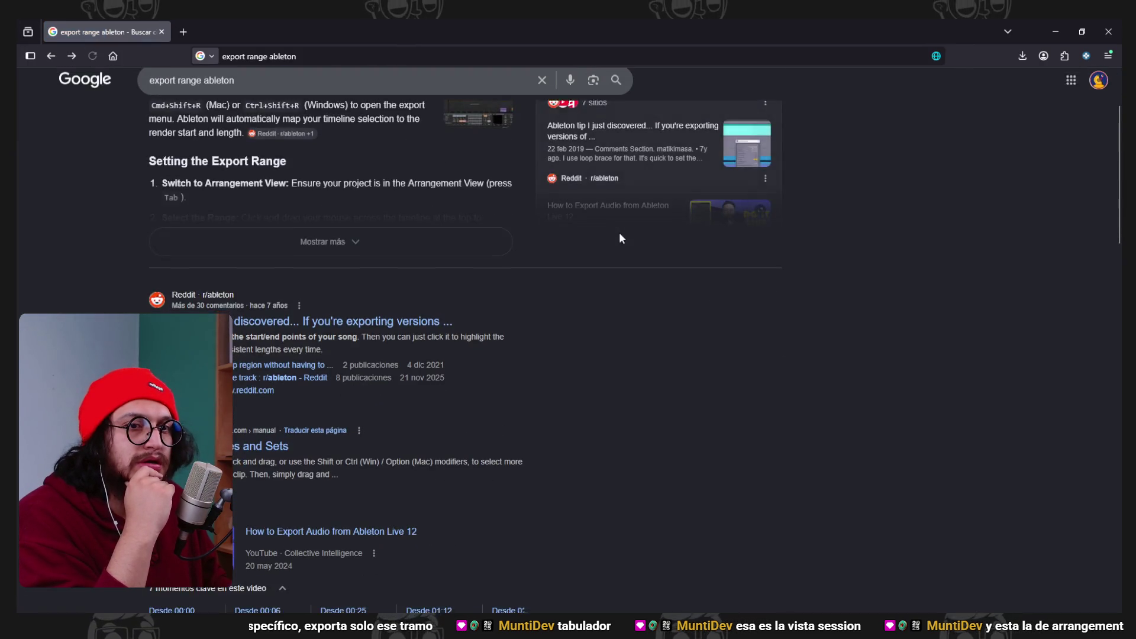
scroll(593, 256, down, 8)
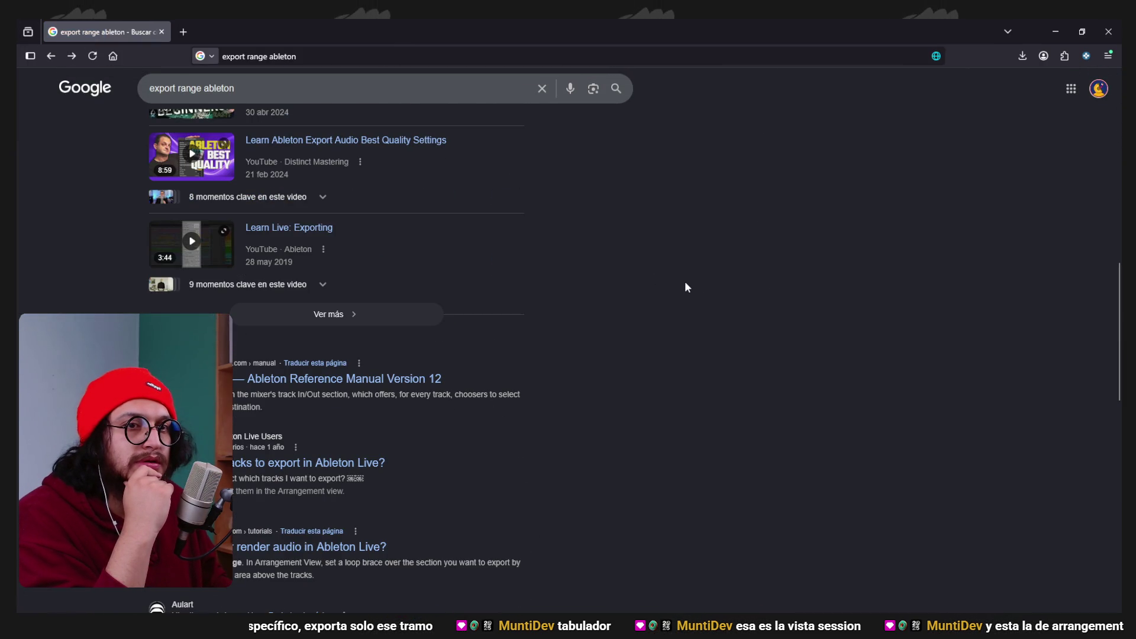
scroll(685, 283, down, 5)
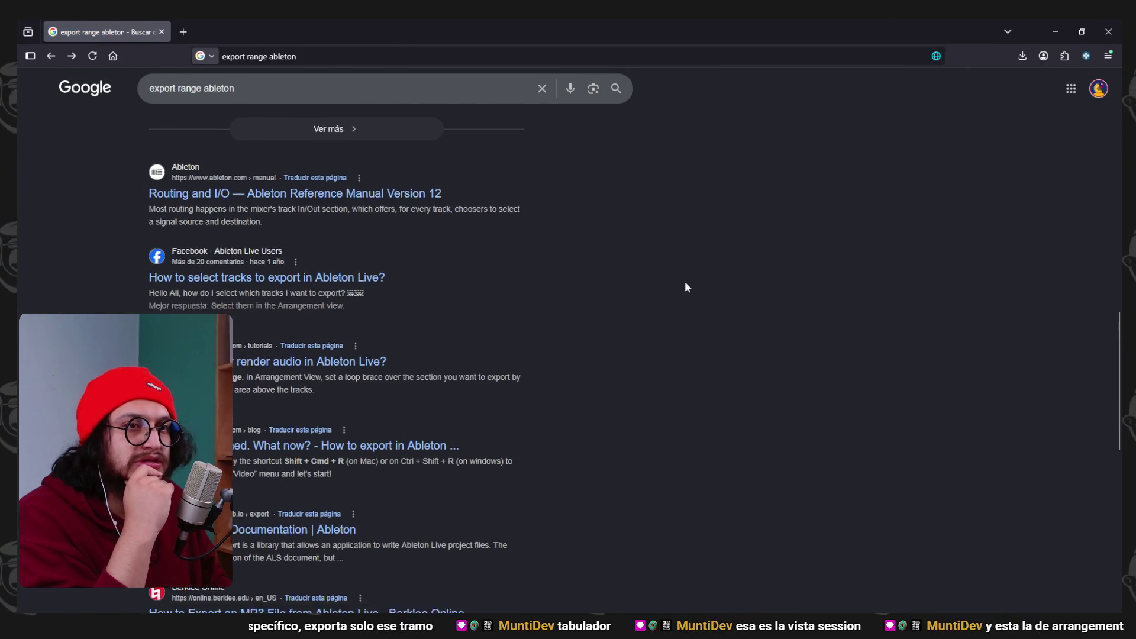
scroll(685, 283, down, 1)
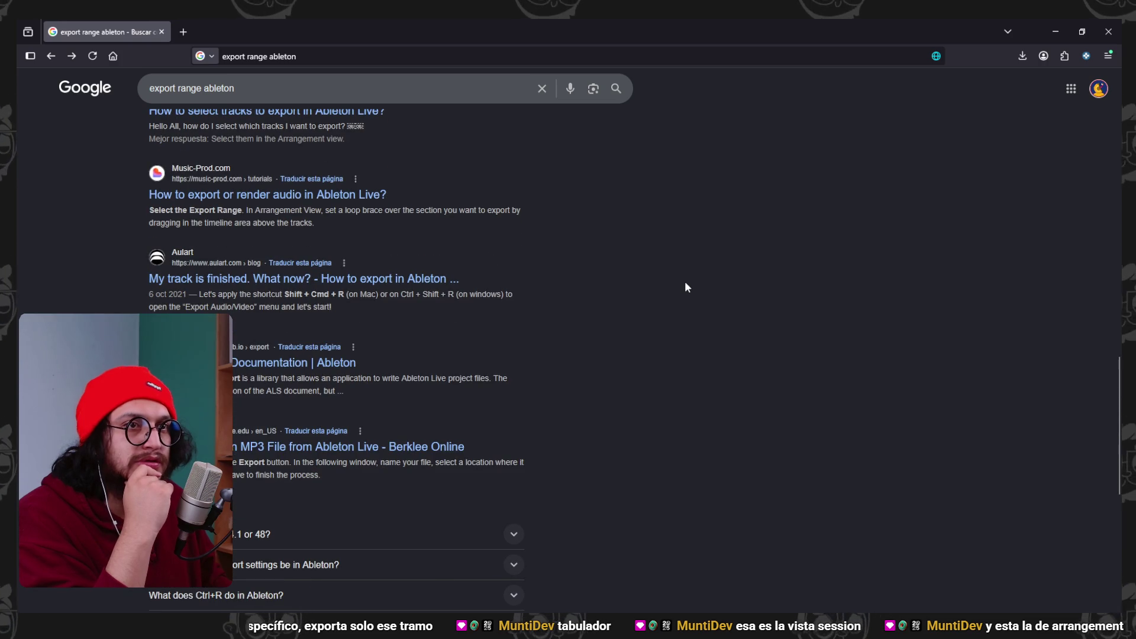
scroll(685, 284, down, 1)
scroll(685, 286, down, 1)
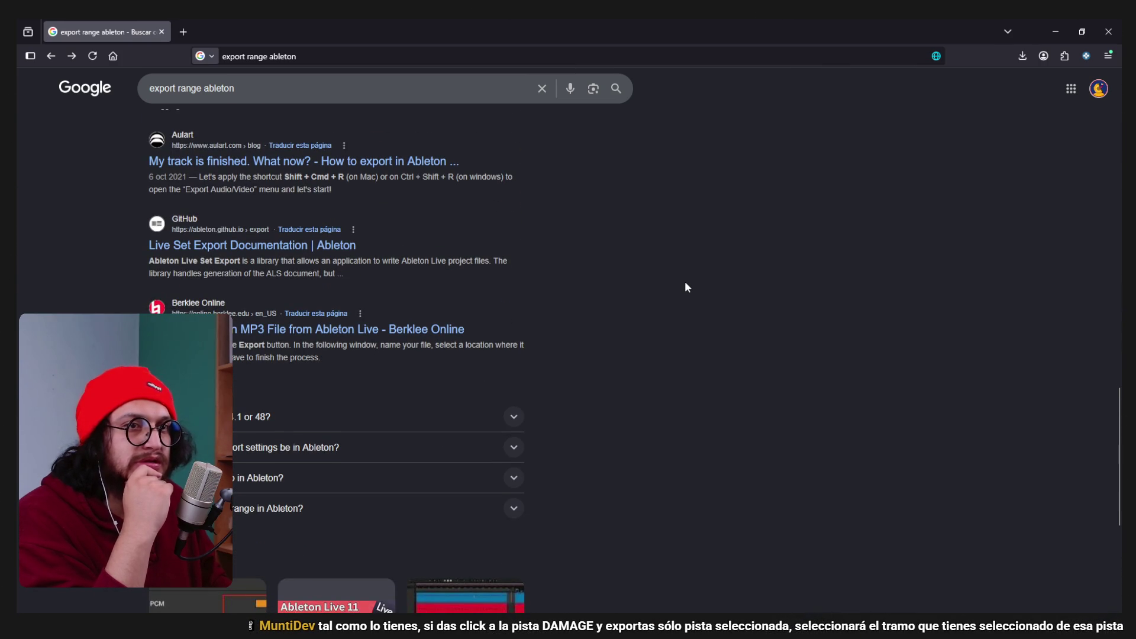
scroll(685, 287, up, 4)
click(1059, 32)
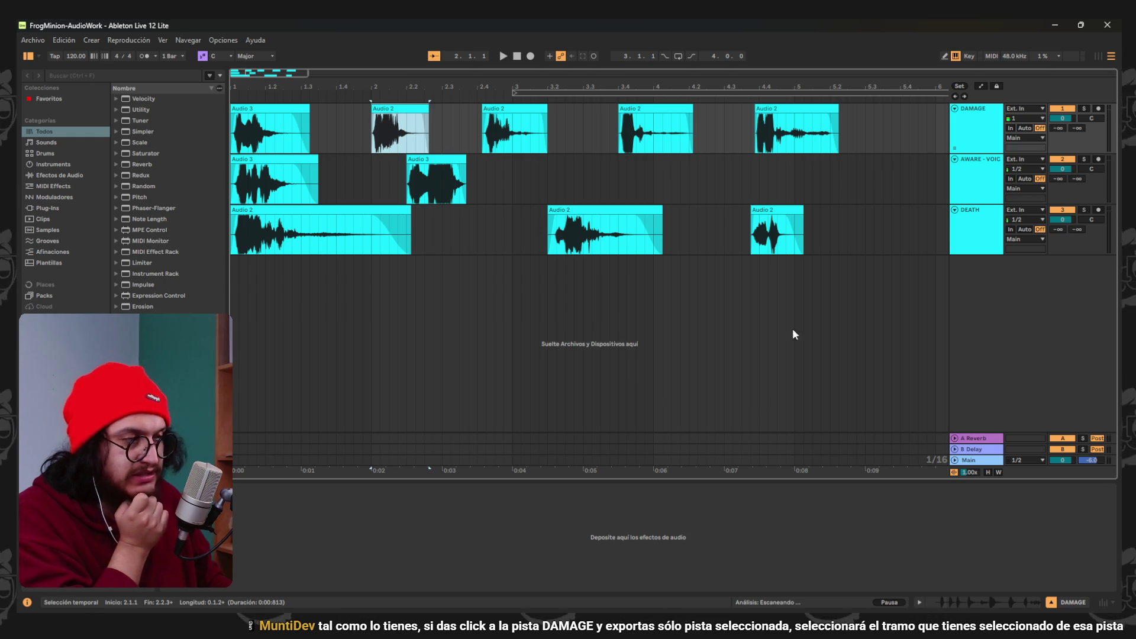
Select the Audio 2 clip on the DAMAGE track as the export range.
click(862, 189)
click(972, 130)
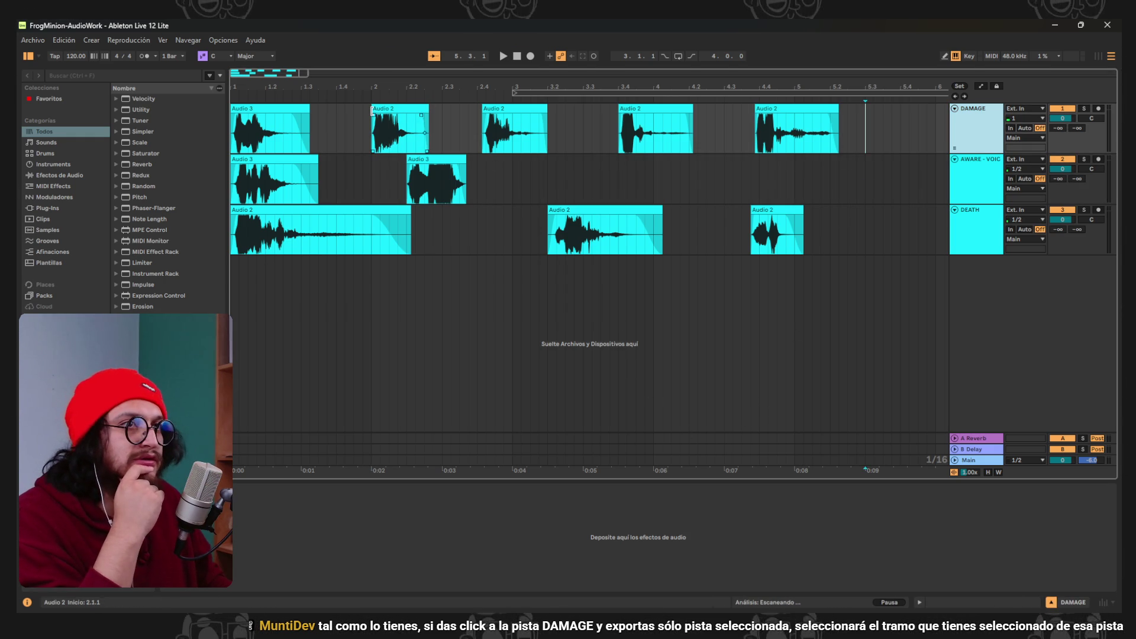
click(378, 125)
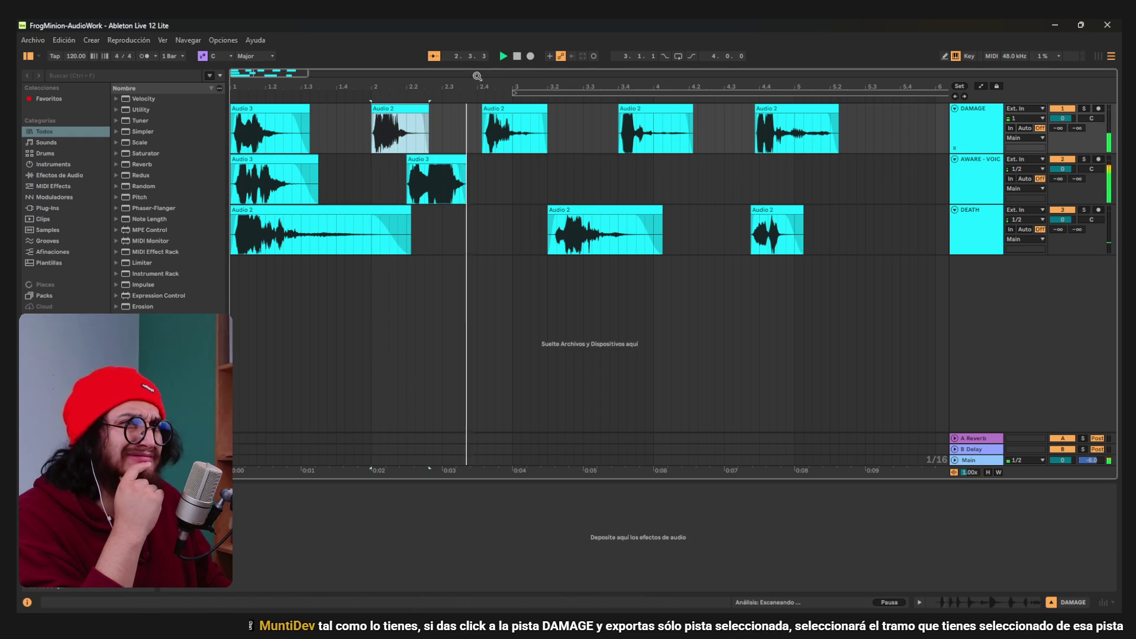
key(space)
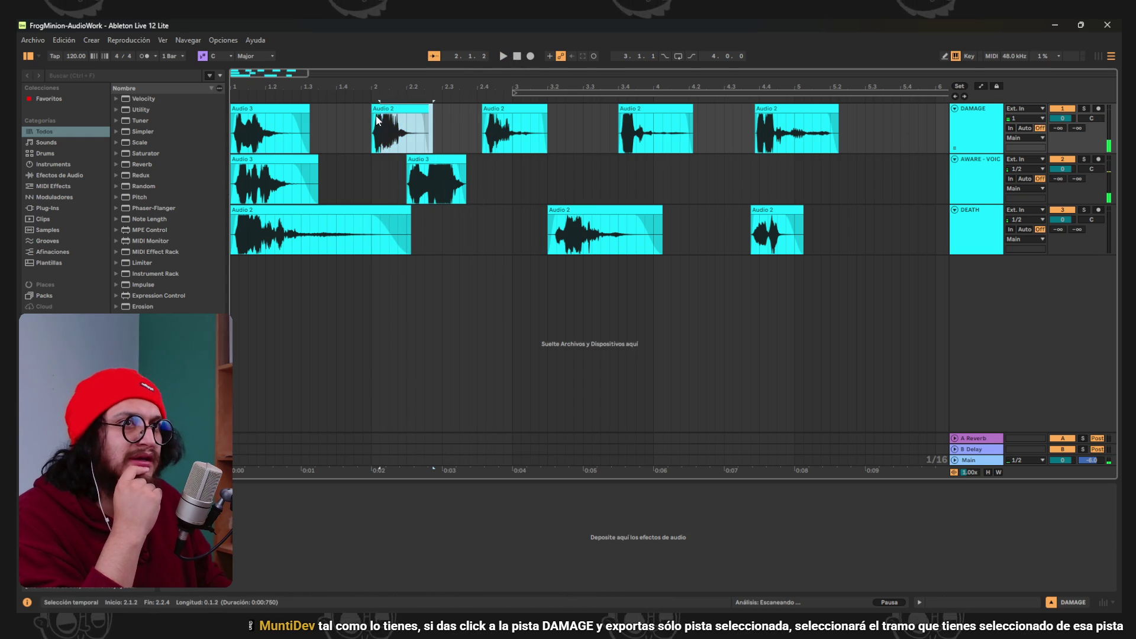
drag(375, 115, 436, 116)
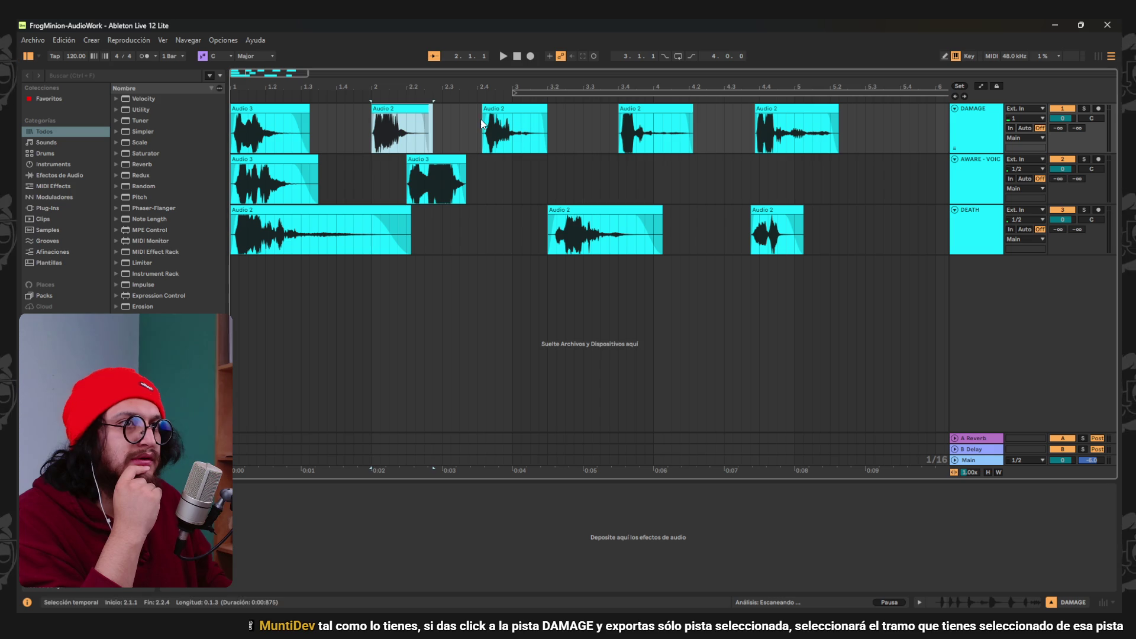
click(451, 122)
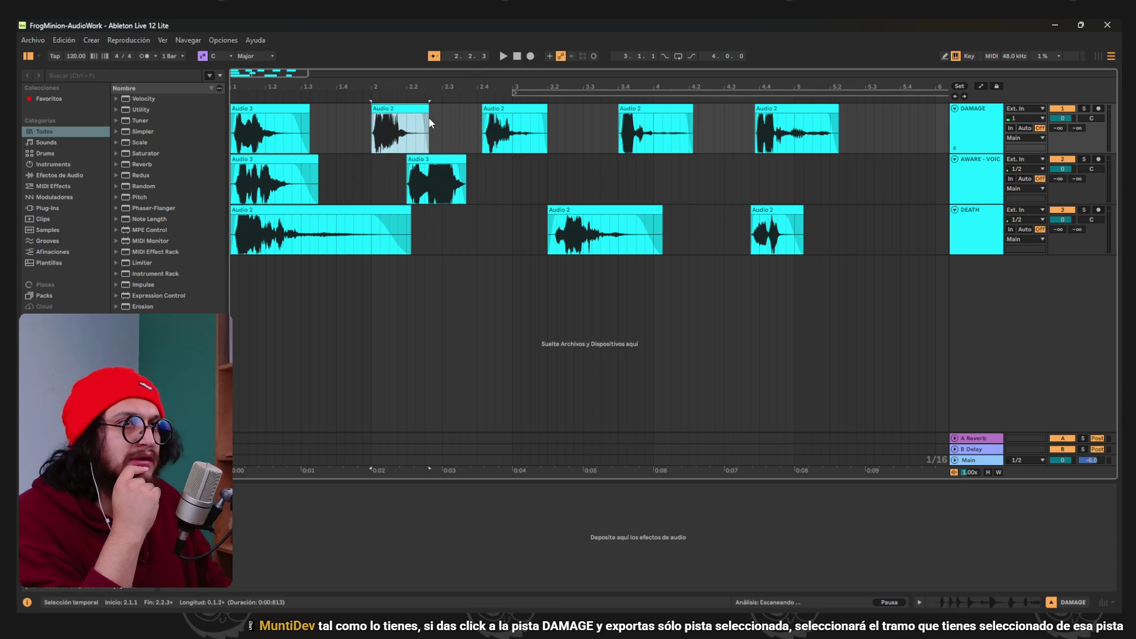
click(952, 140)
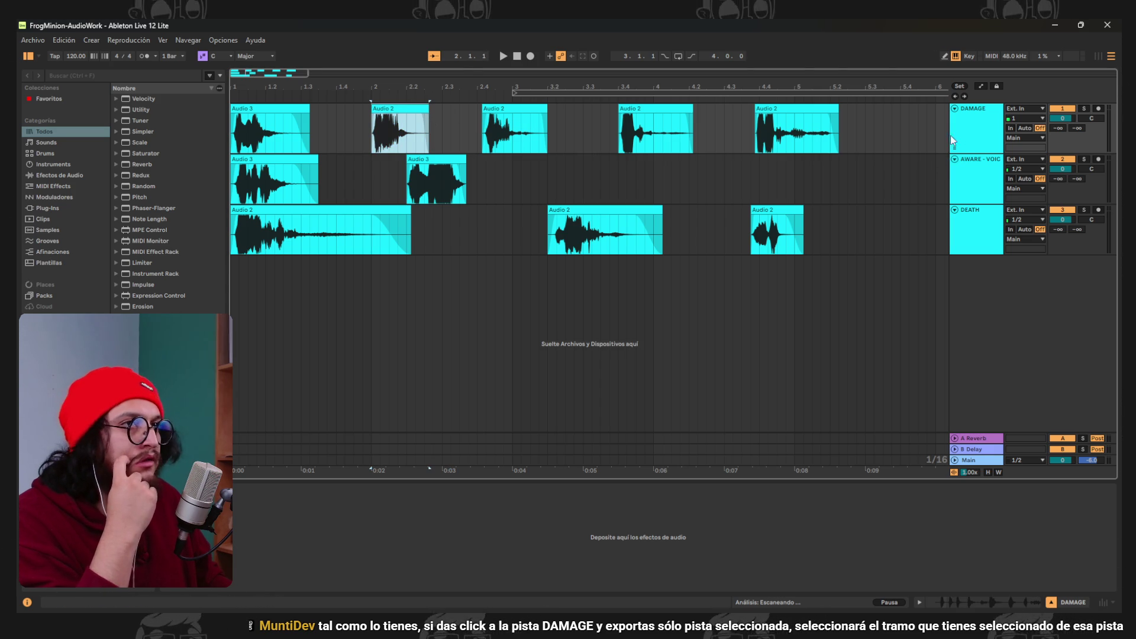
Export the DAMAGE track as a mono WAV named damage-2.
click(34, 40)
click(74, 251)
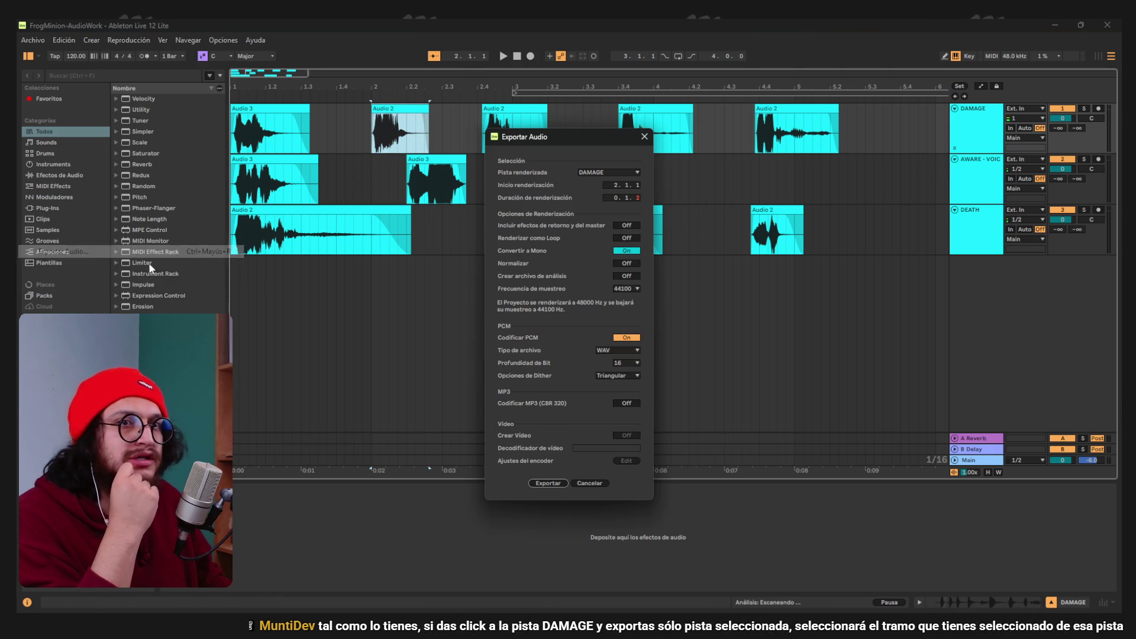
click(620, 172)
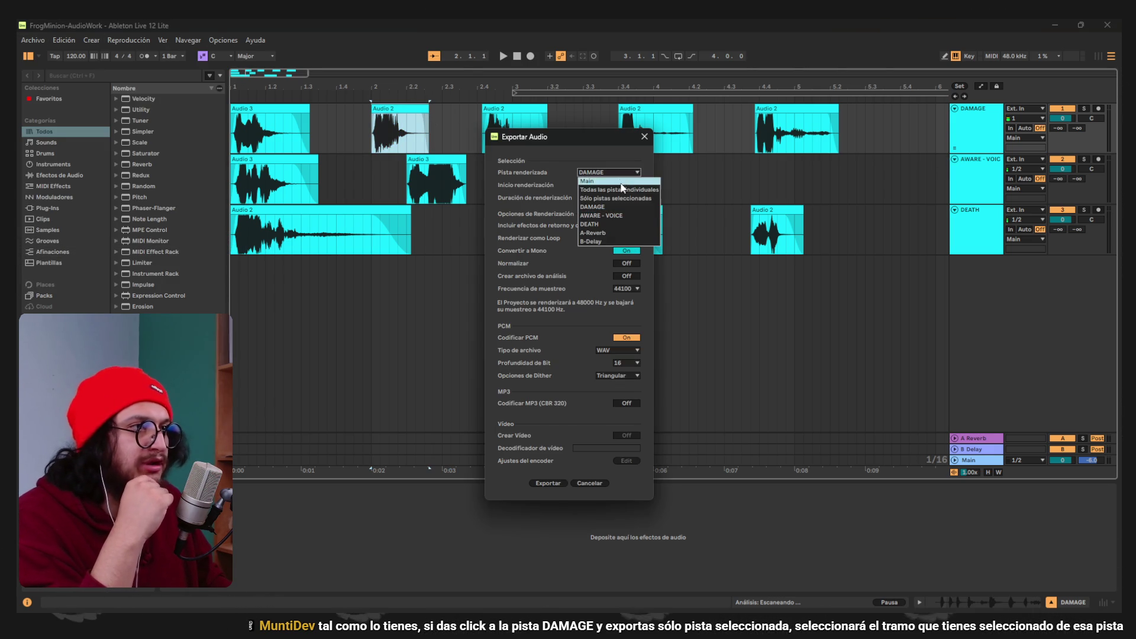
click(625, 190)
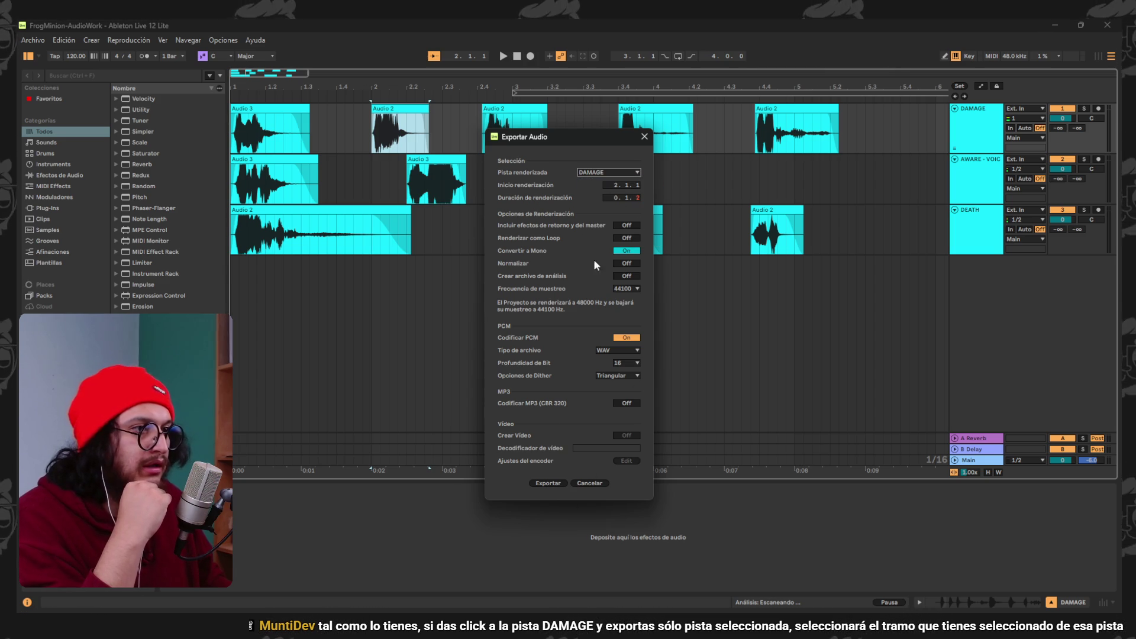
click(554, 482)
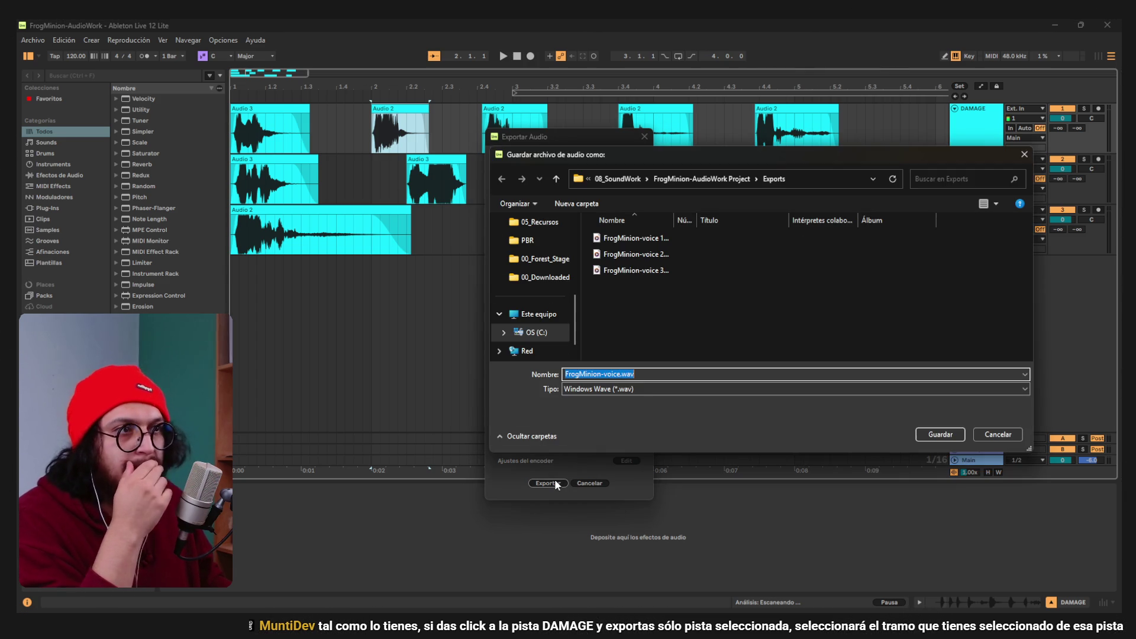
text(damage-2)
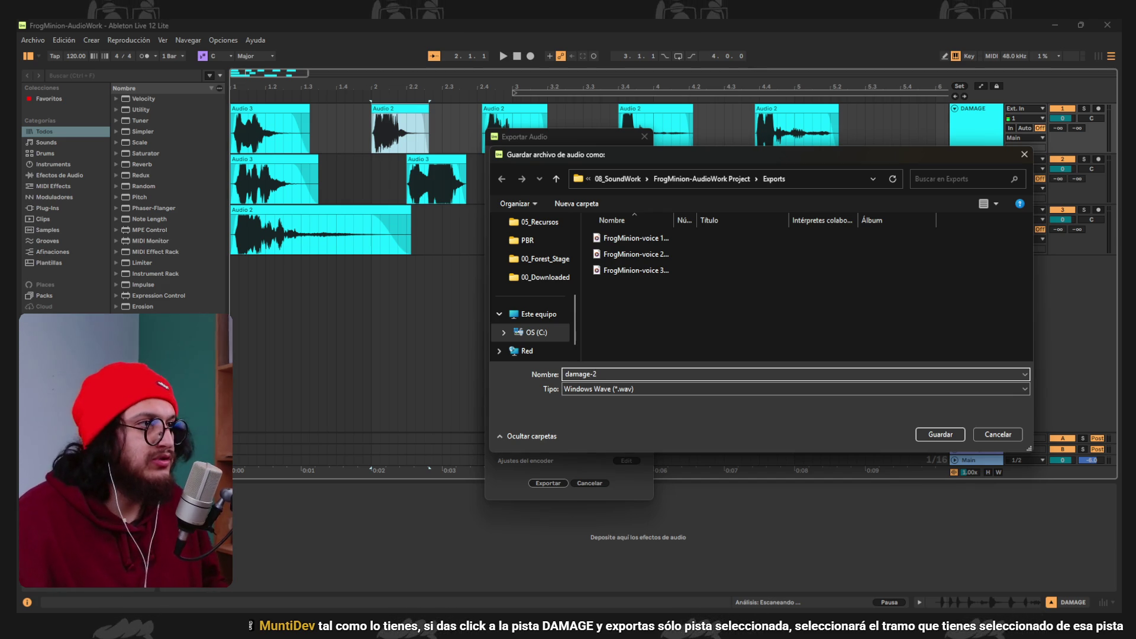
click(952, 434)
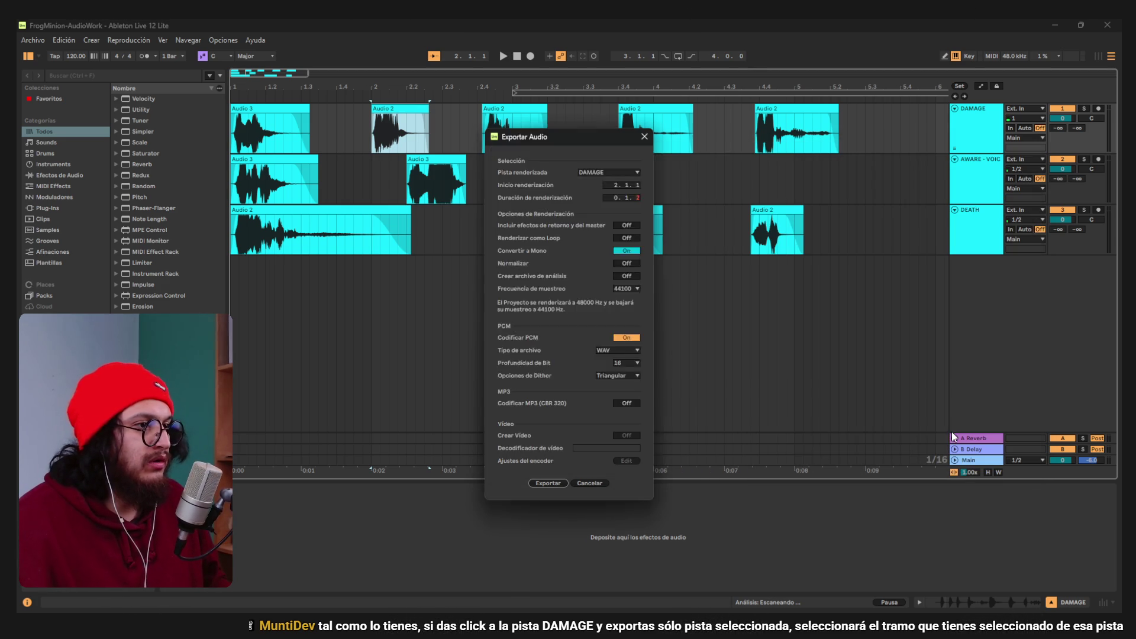
Play damage-2.wav in the Exports folder to check the export.
mouse_move(349, 609)
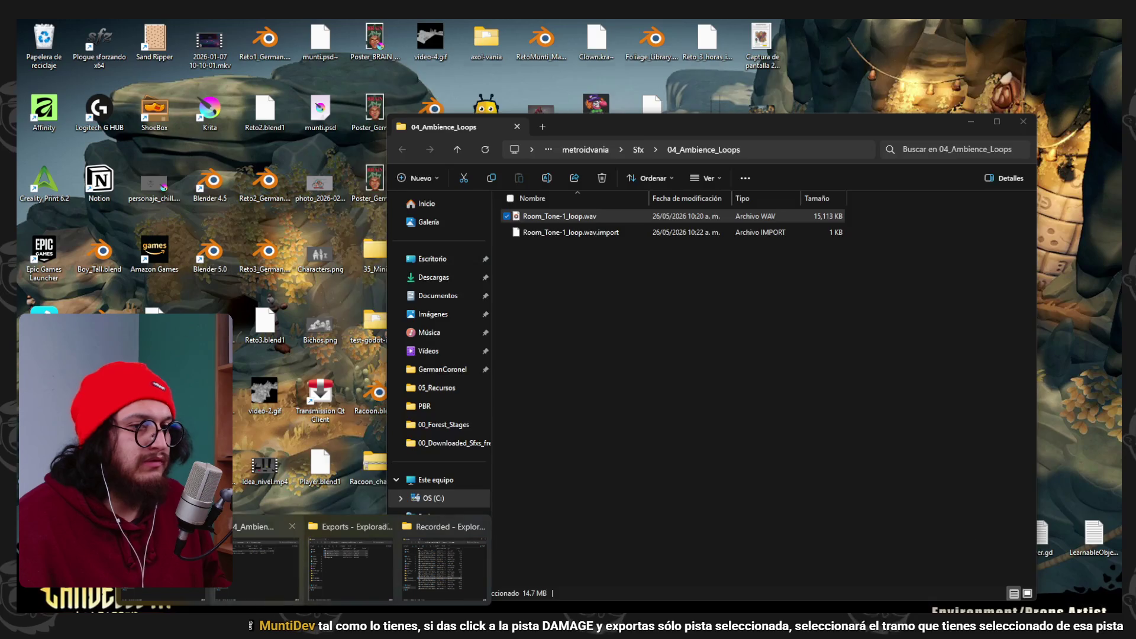
click(359, 539)
double_click(586, 171)
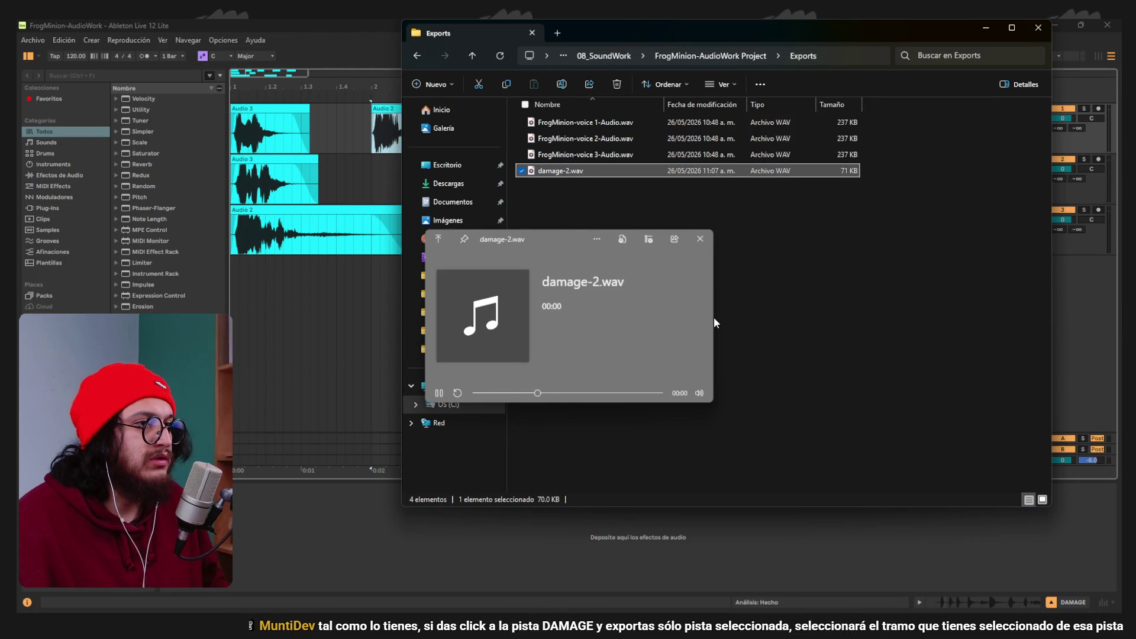
key(Escape)
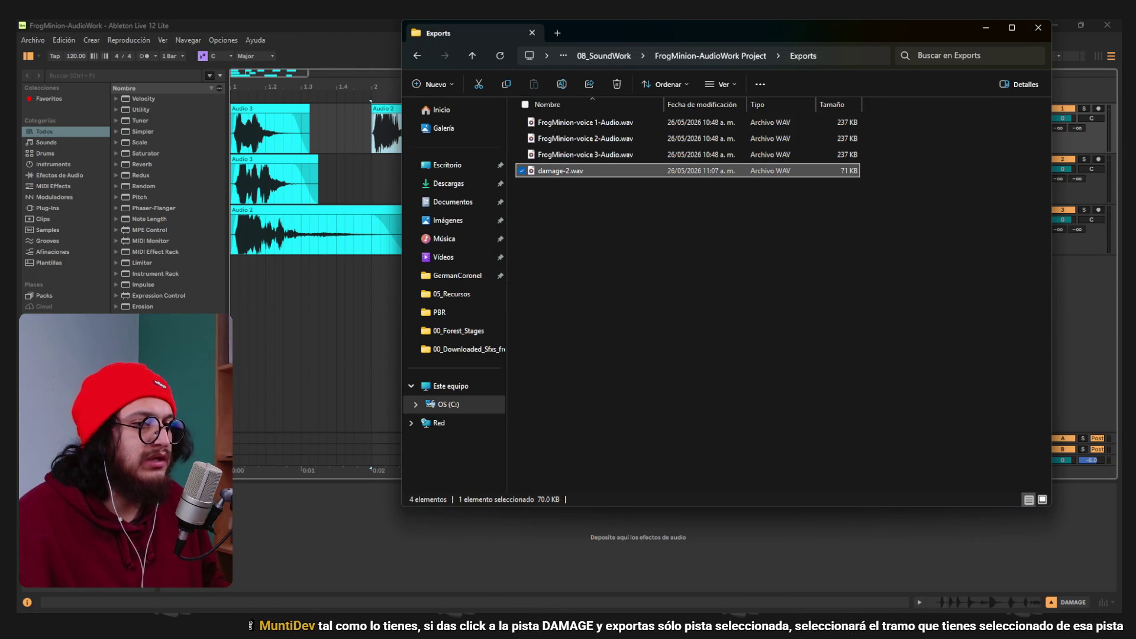
Close the Explorer windows and bring the Ableton arrangement to the front.
mouse_move(296, 562)
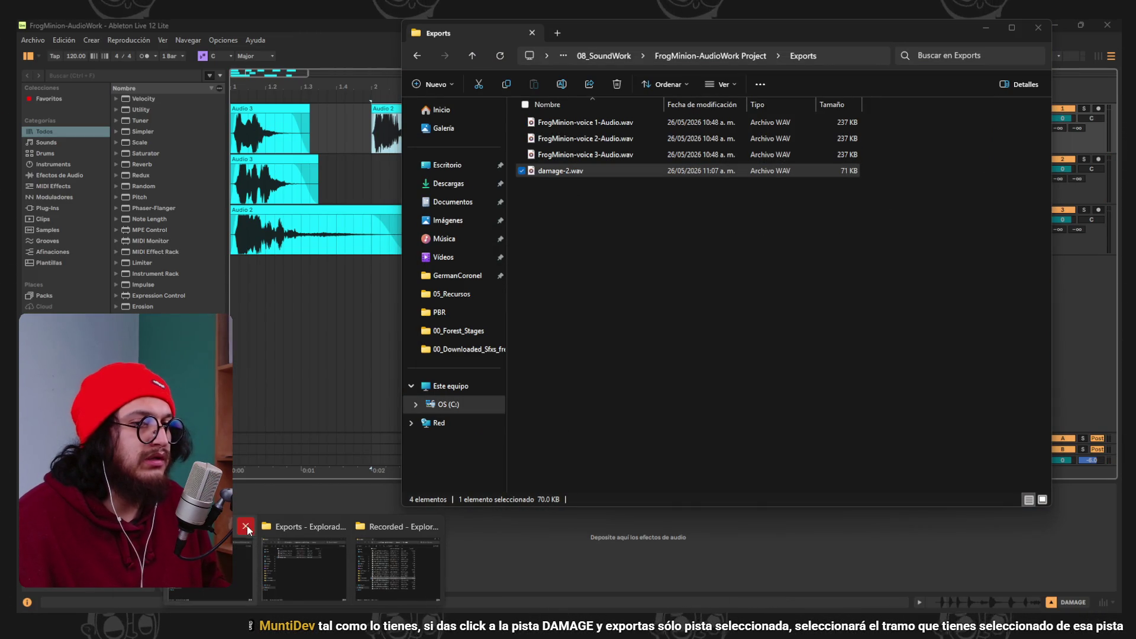
click(246, 526)
mouse_move(357, 549)
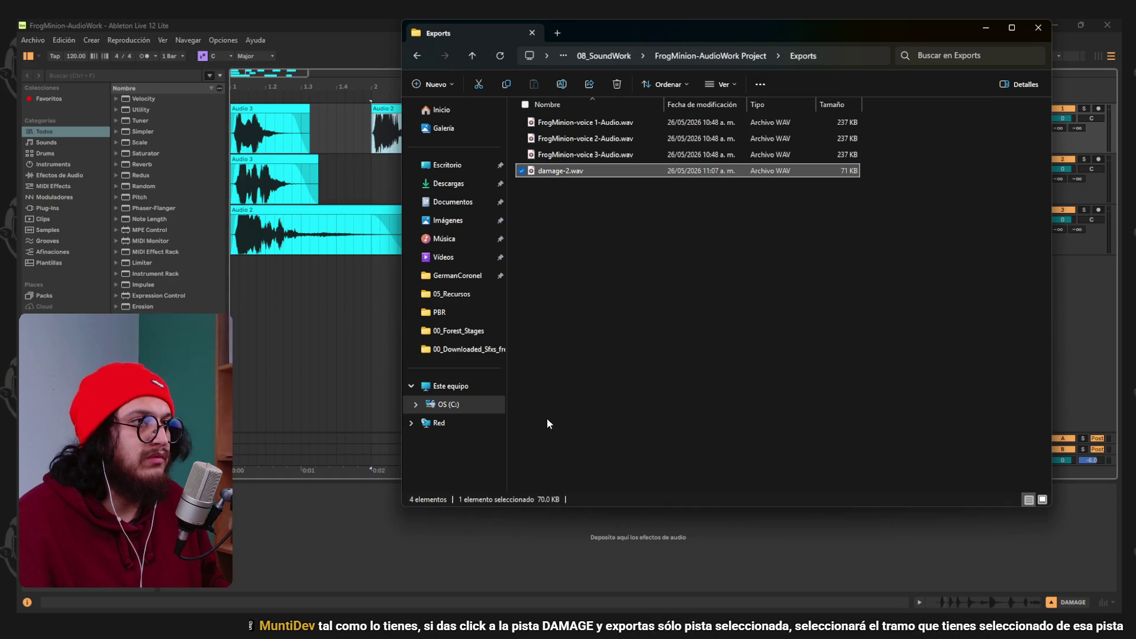
click(628, 201)
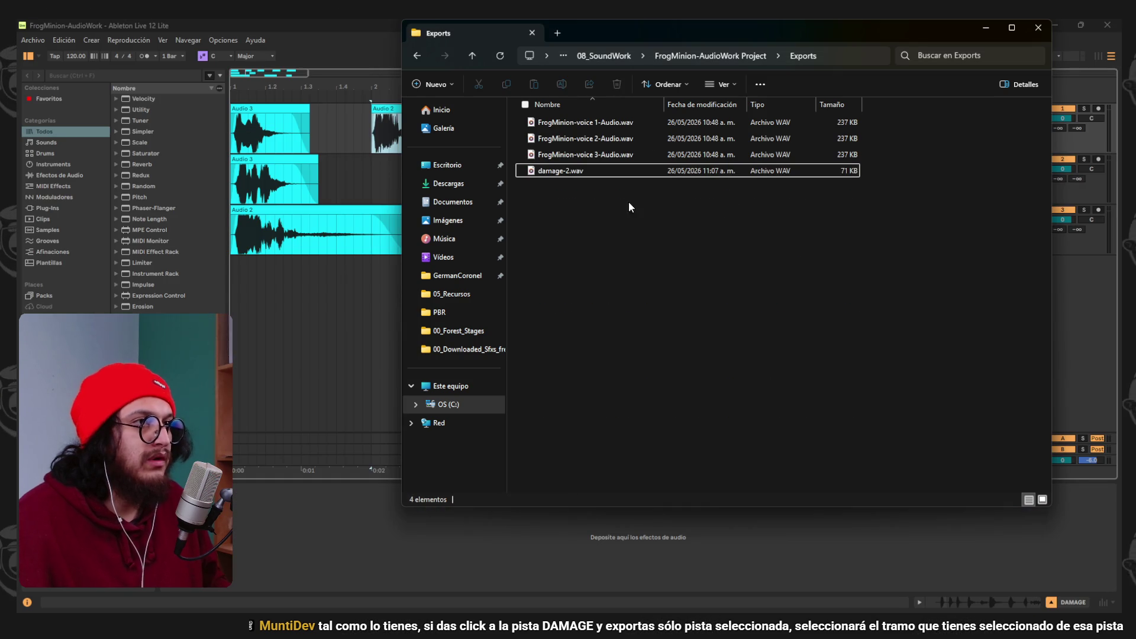
click(395, 257)
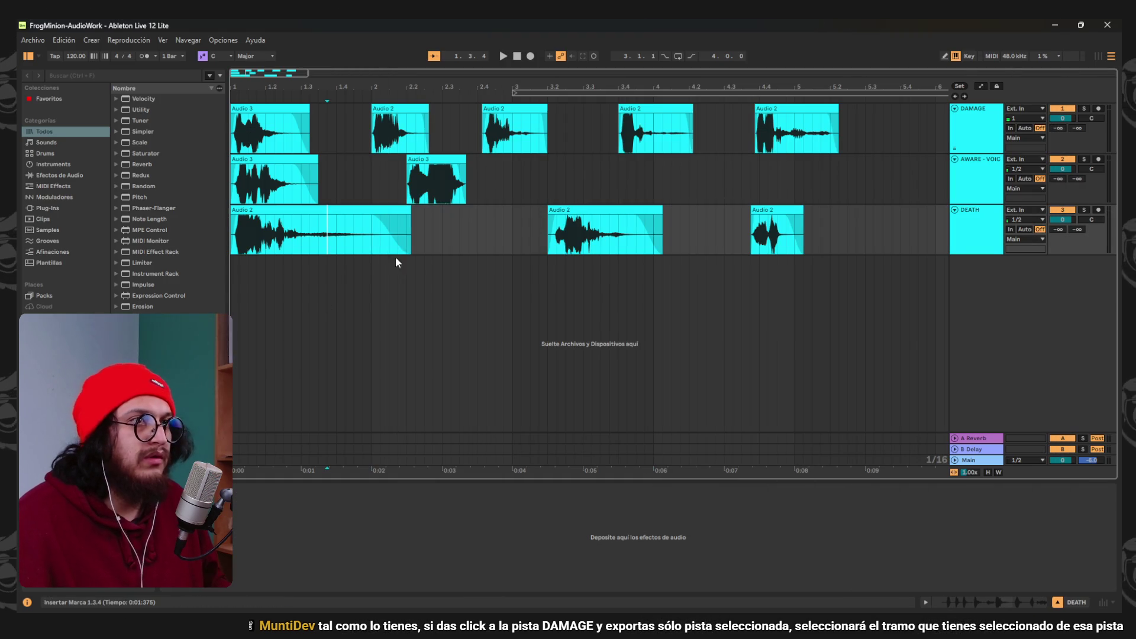
Export the third DAMAGE clip as damage-3.wav.
click(483, 108)
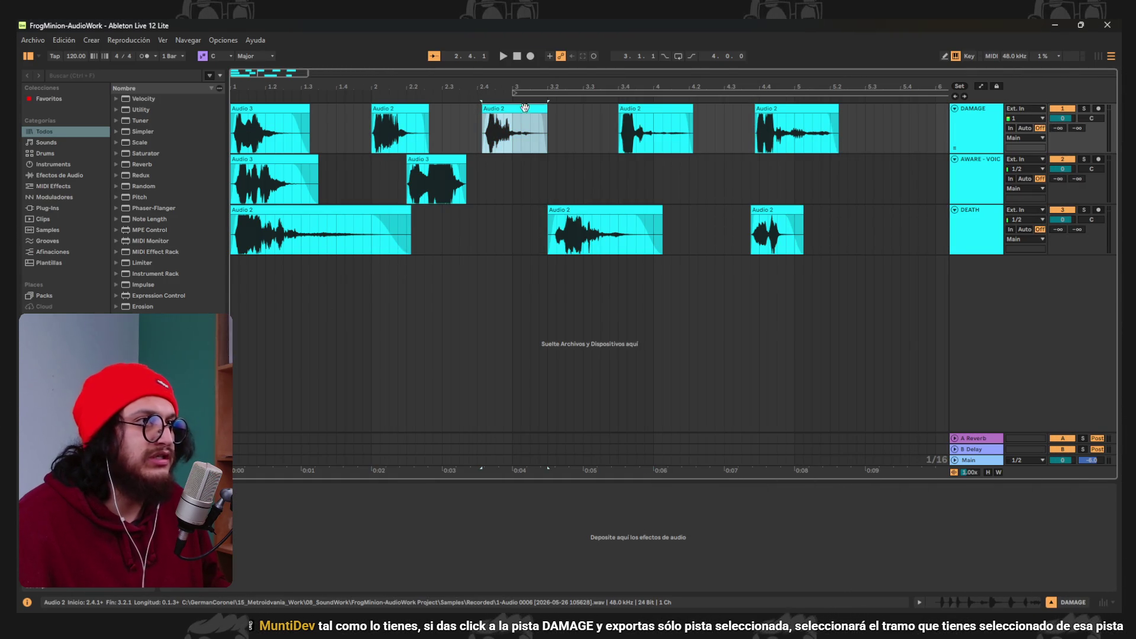
click(33, 39)
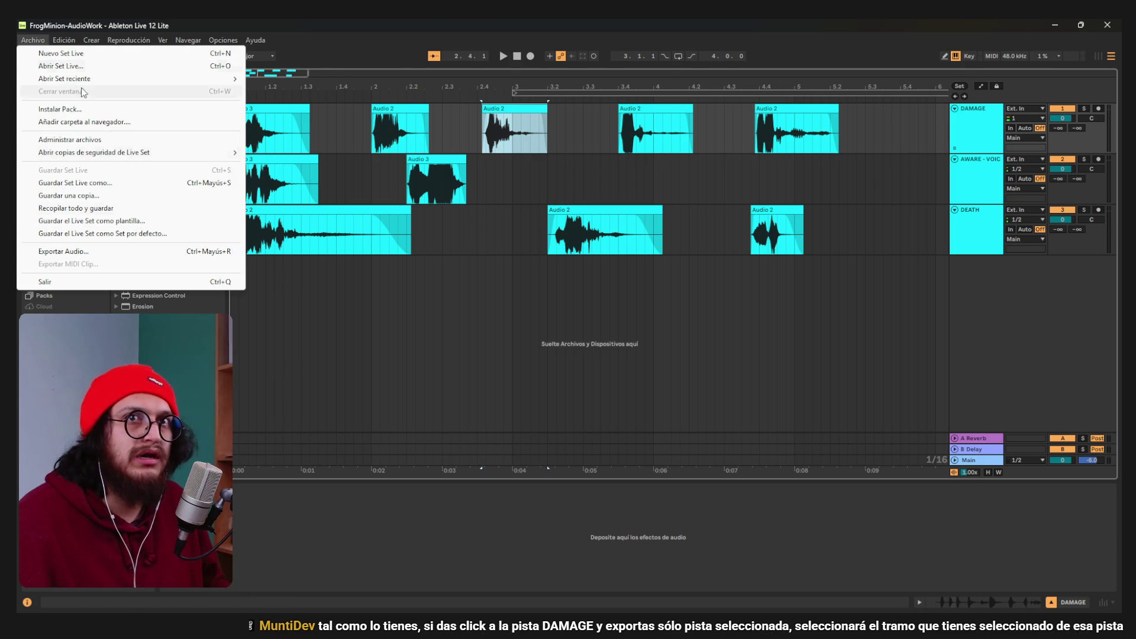
click(86, 253)
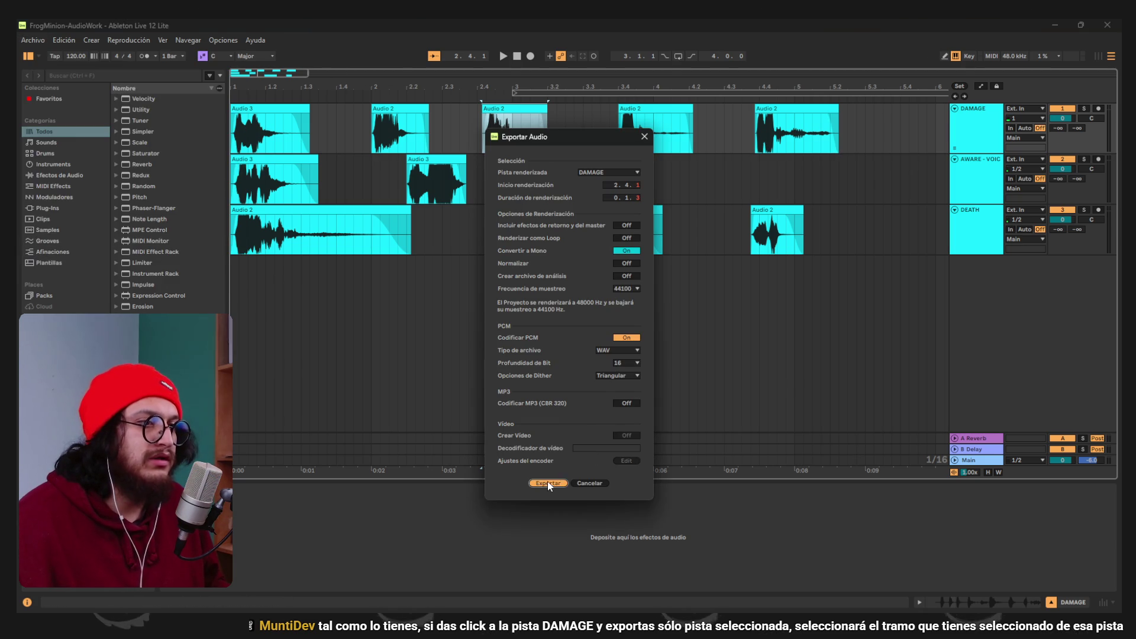
click(547, 482)
click(597, 374)
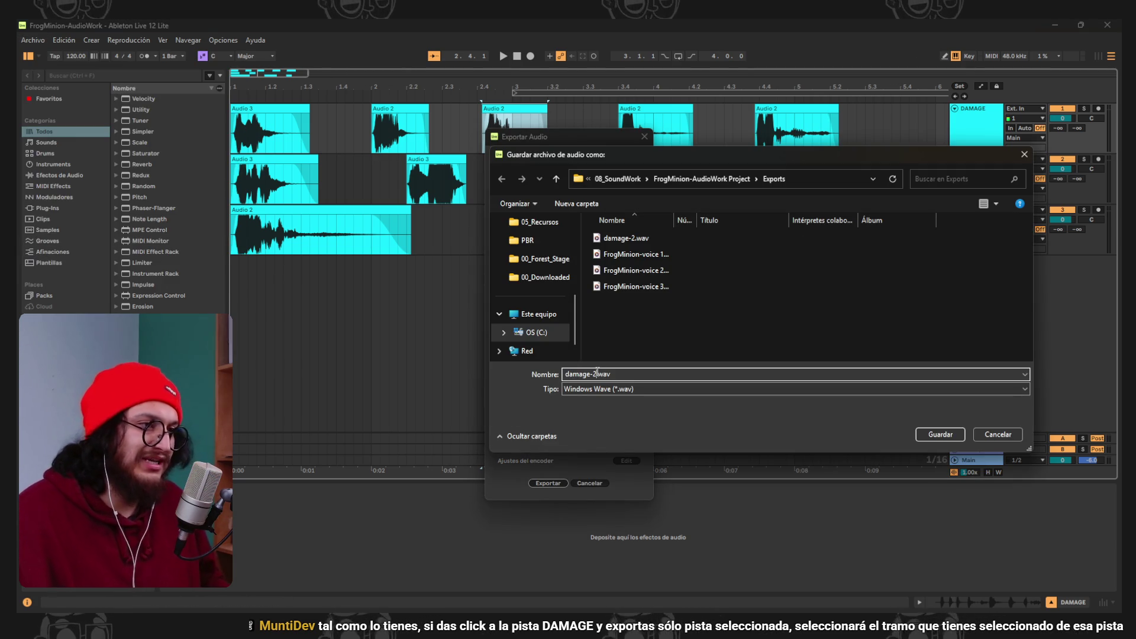
key(Return)
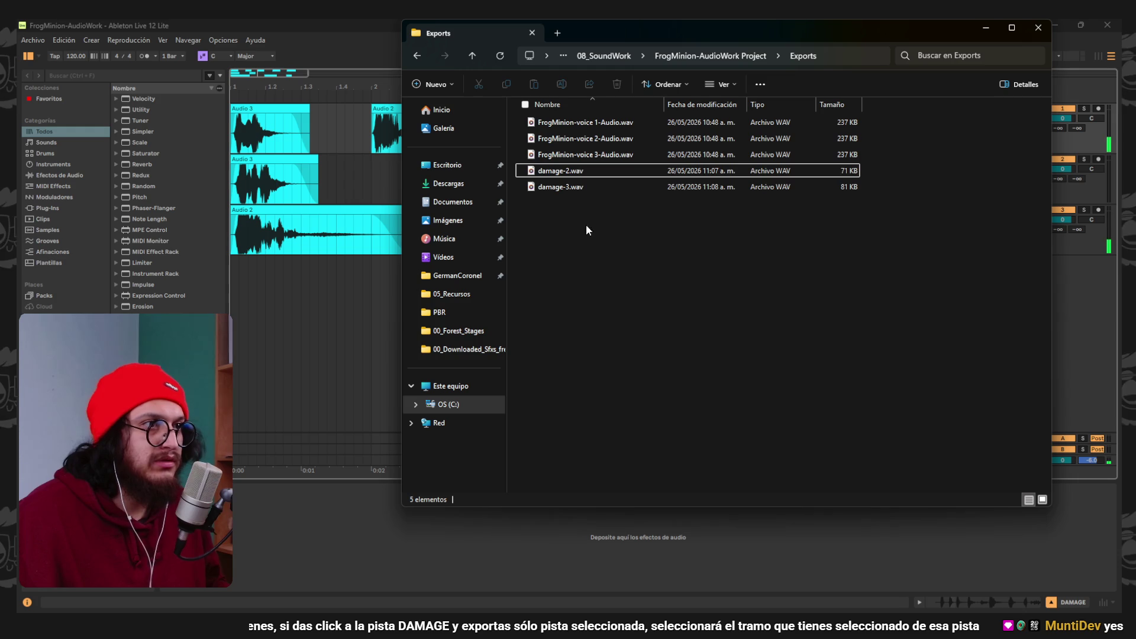
Compare damage-3.wav and damage-2.wav with Quick Look previews in Explorer.
click(573, 187)
key(ctrl+space)
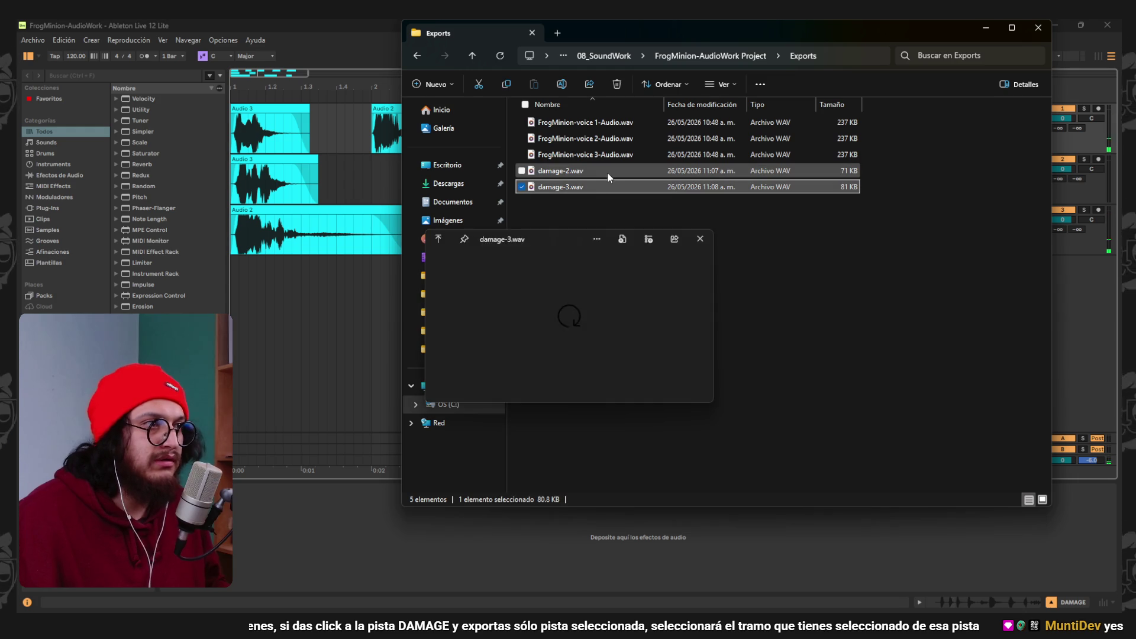
click(611, 171)
key(ctrl+space)
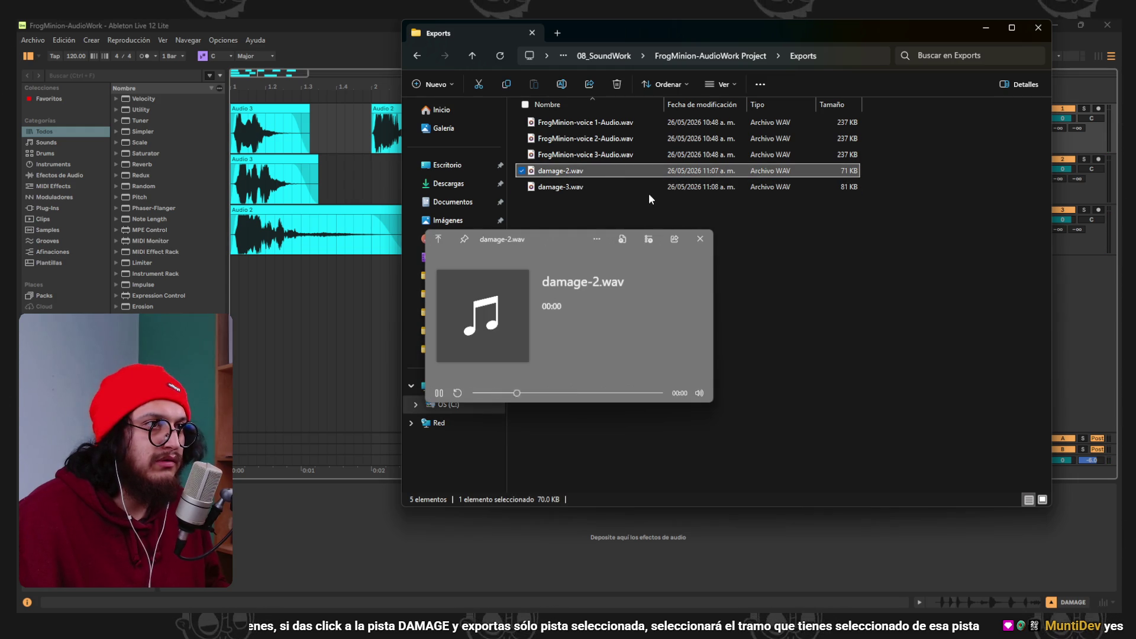
click(648, 191)
key(ctrl+space)
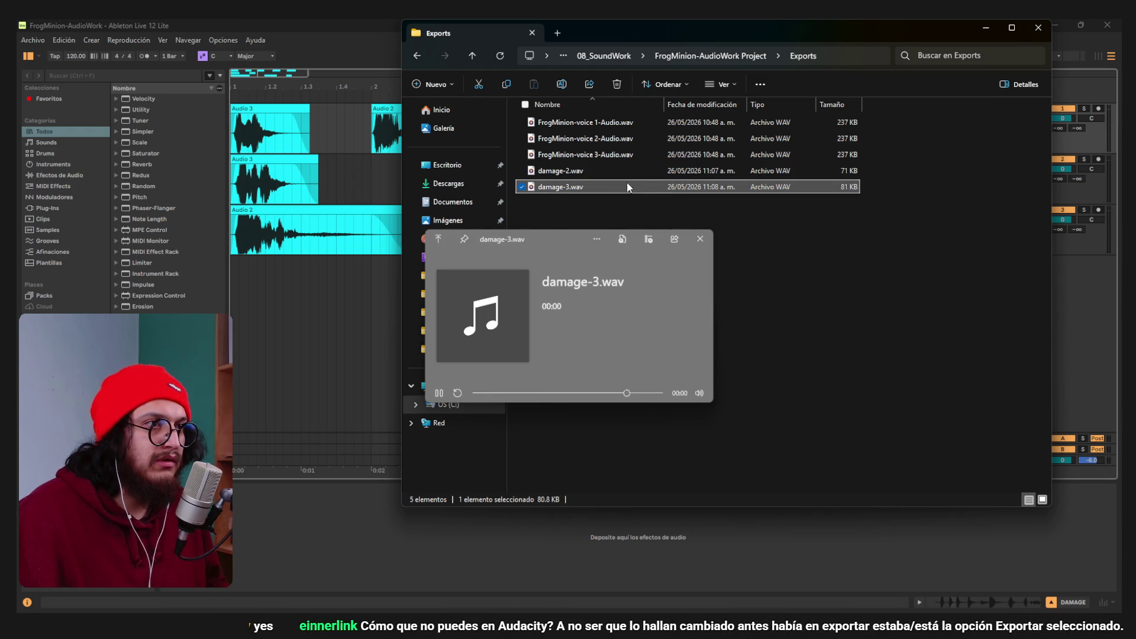
key(Escape)
key(Up)
key(ctrl+space)
key(Escape)
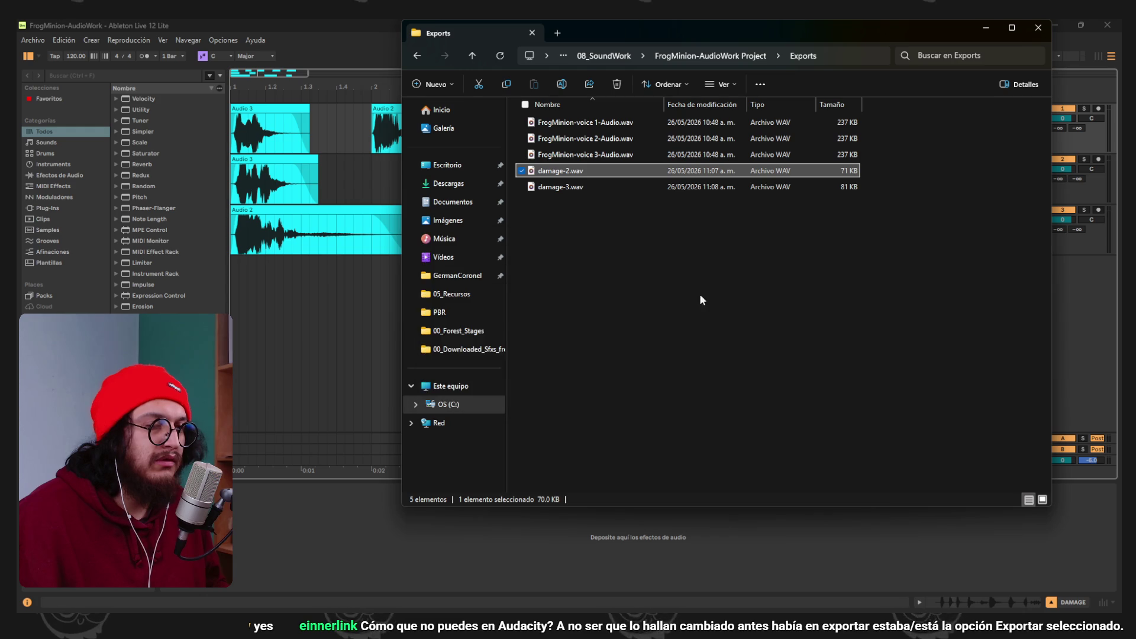
click(300, 349)
Export the fourth DAMAGE clip as damage-4.wav and play it to check.
click(648, 110)
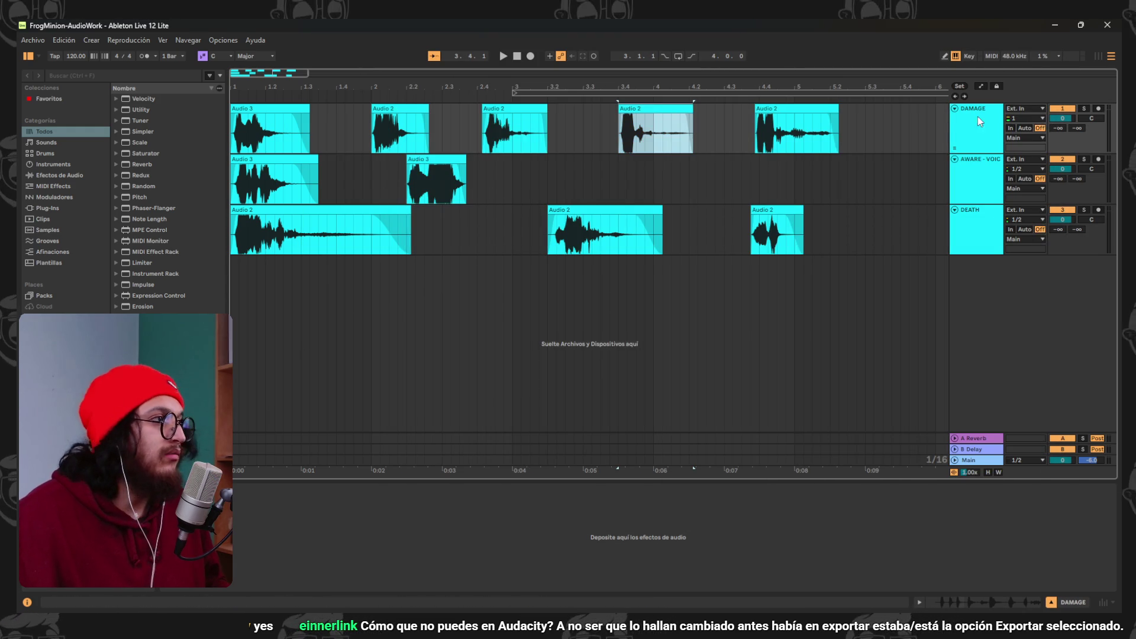
click(32, 40)
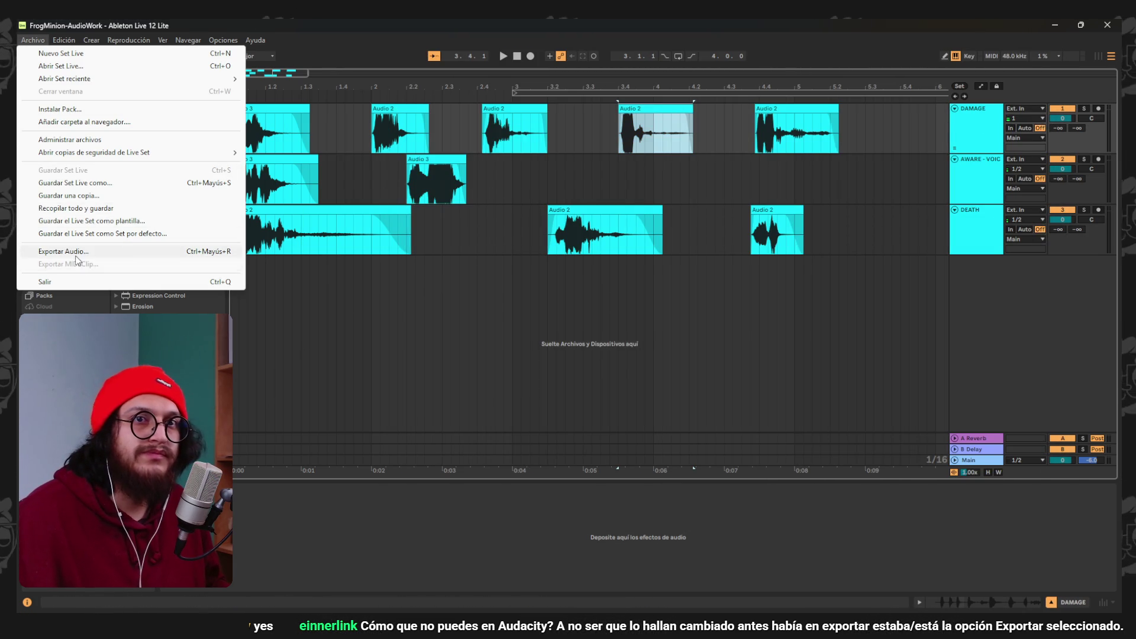
click(64, 252)
click(535, 483)
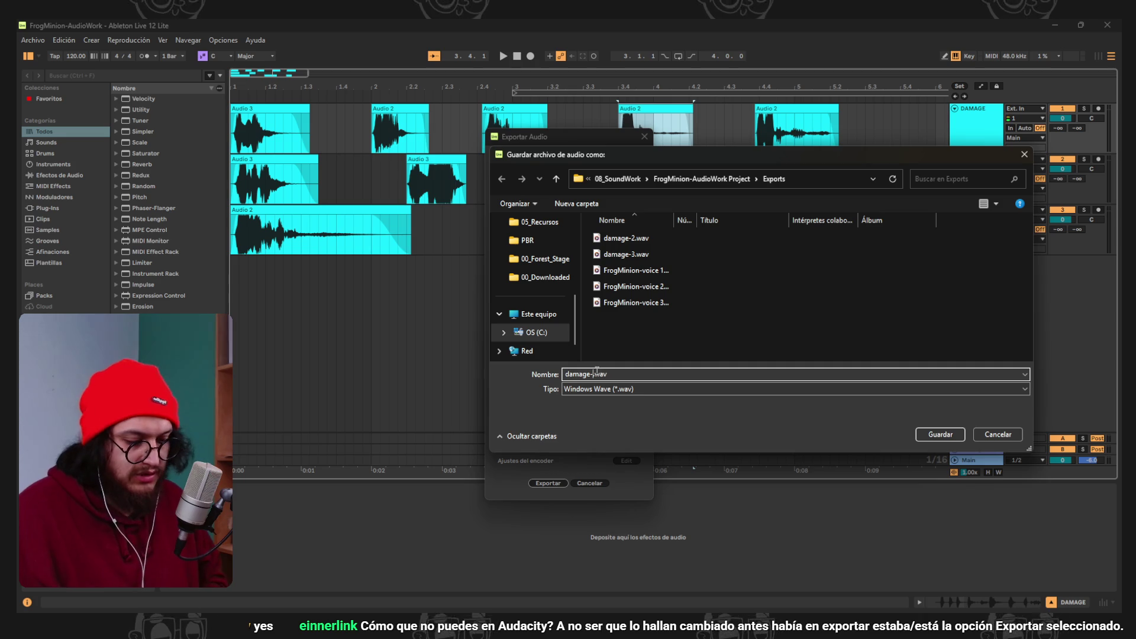
key(Escape)
key(alt+Tab)
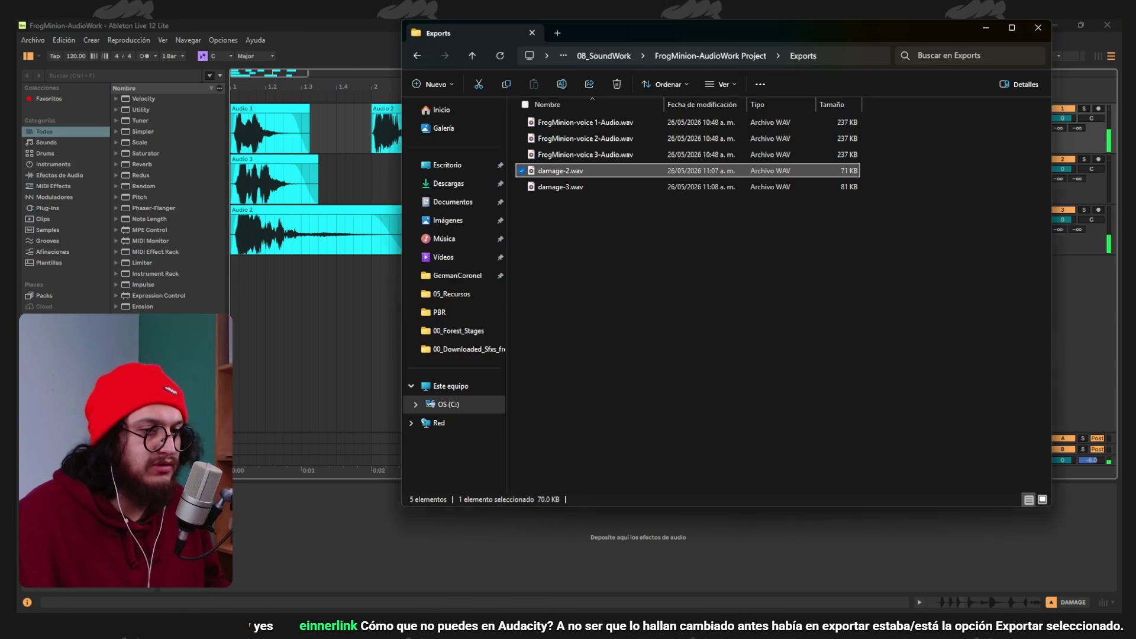
double_click(584, 202)
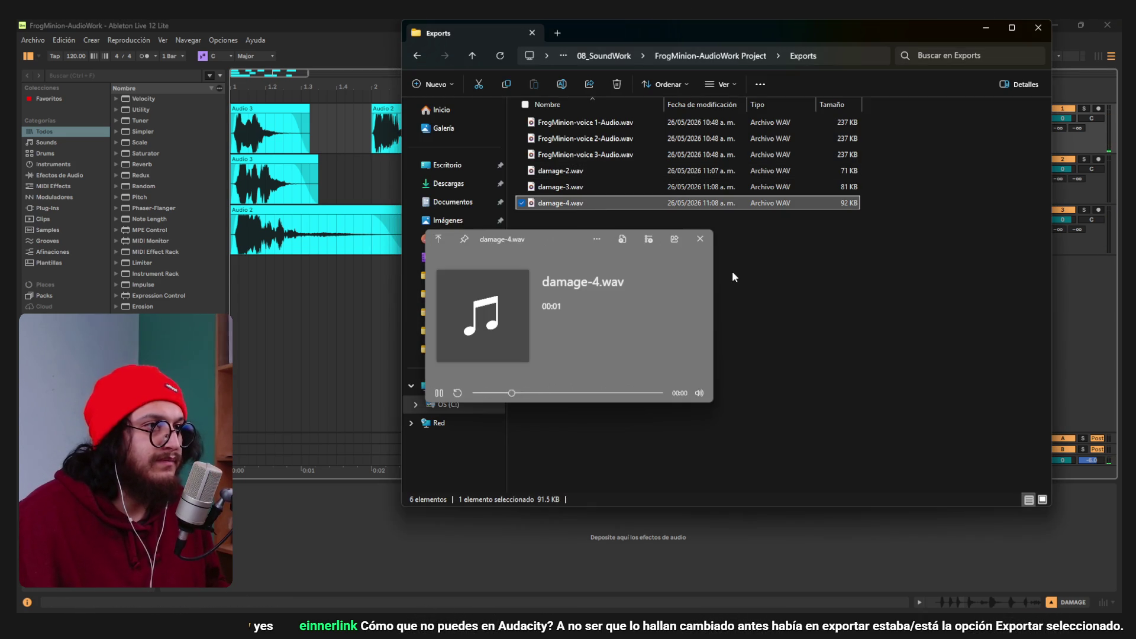
click(328, 316)
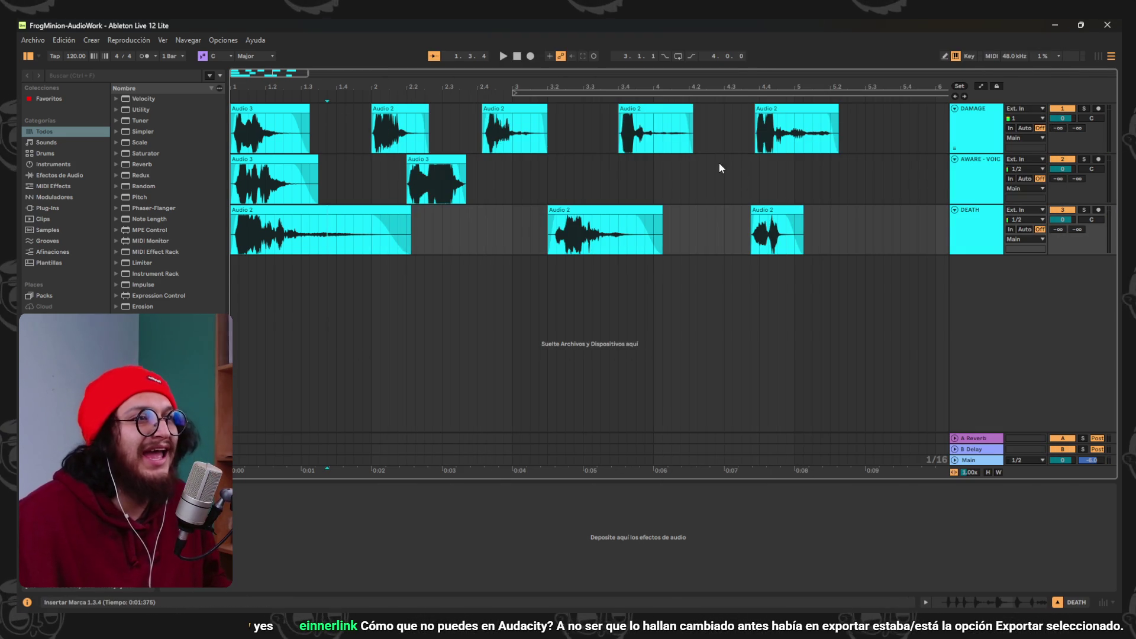
Export the last DAMAGE clip, renaming the file to damage-5.wav.
click(777, 108)
key(space)
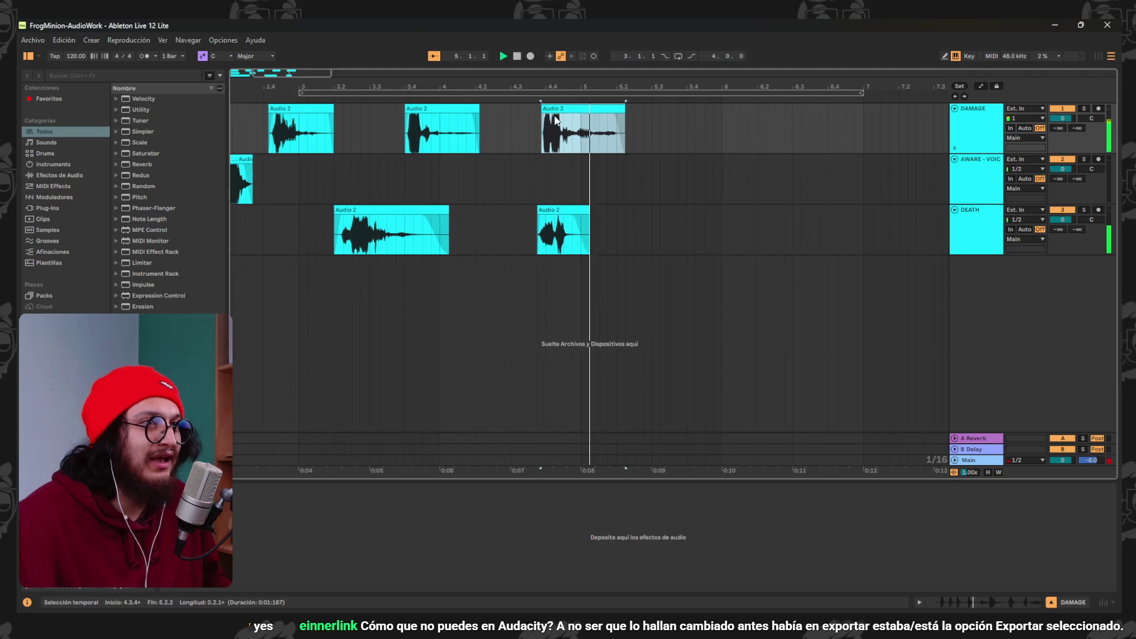
key(space)
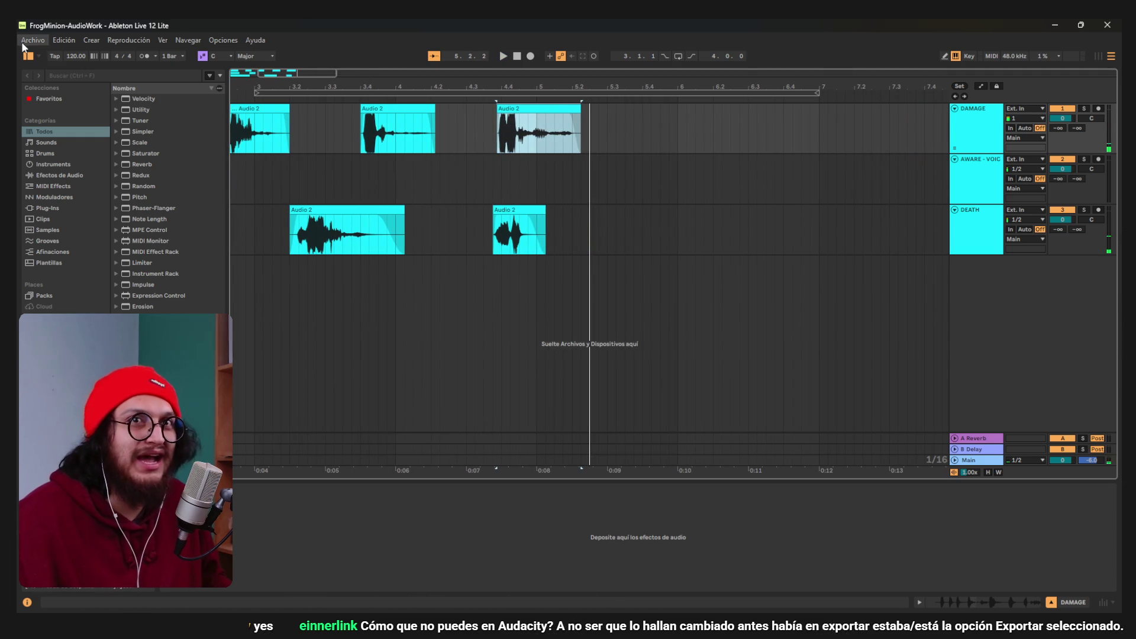
click(26, 41)
click(64, 251)
click(542, 484)
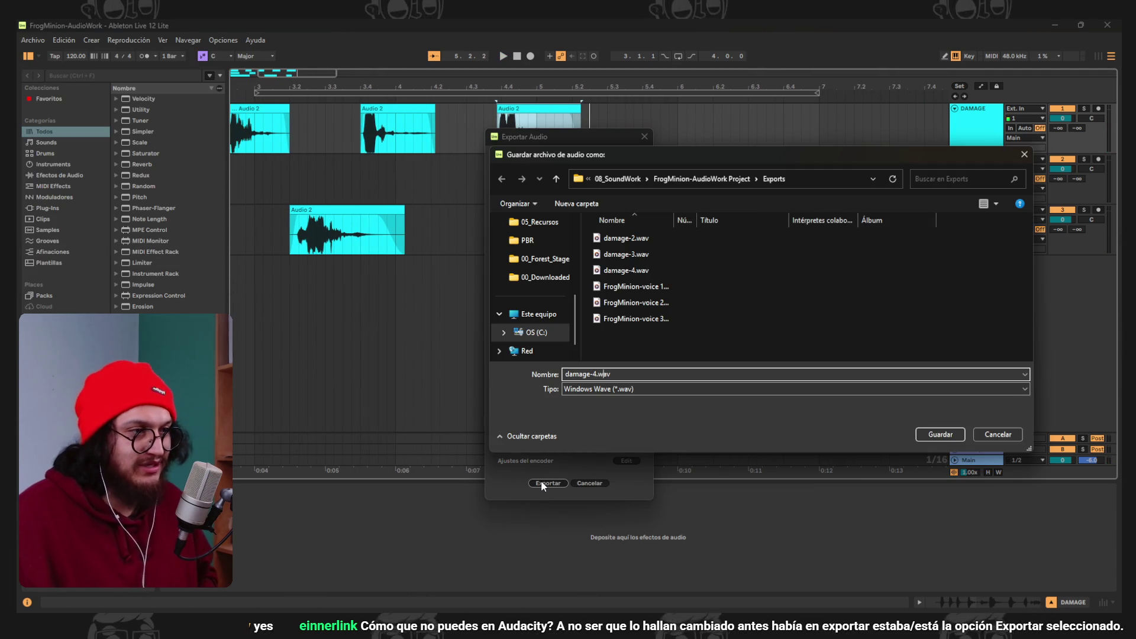
key(Left)
key(Left)
key(Left)
key(BackSpace)
text(5)
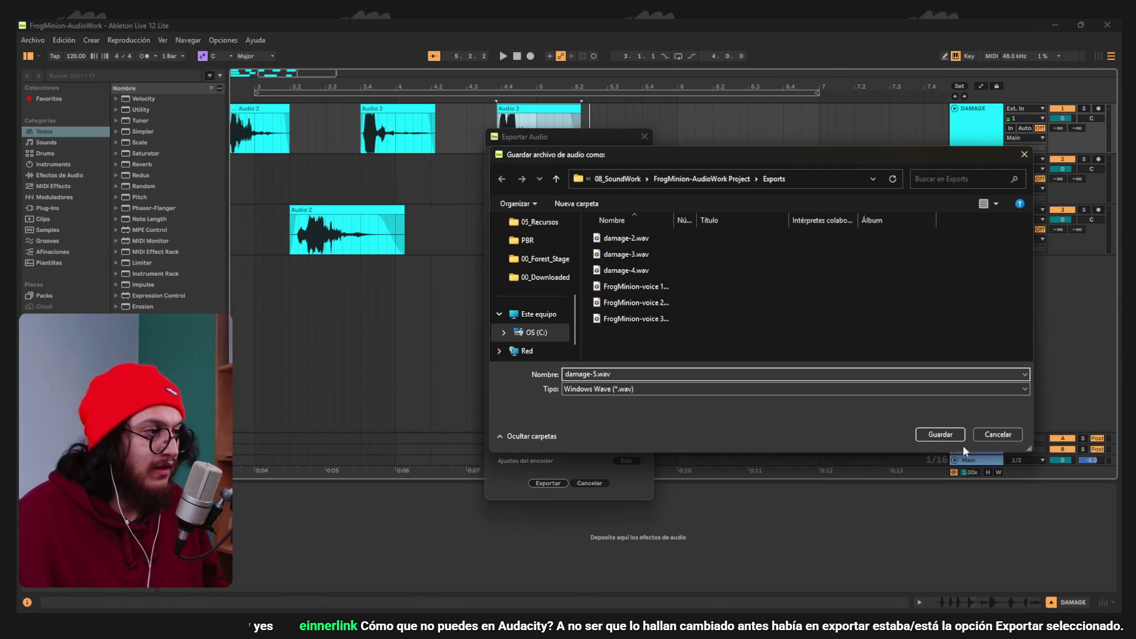
click(946, 432)
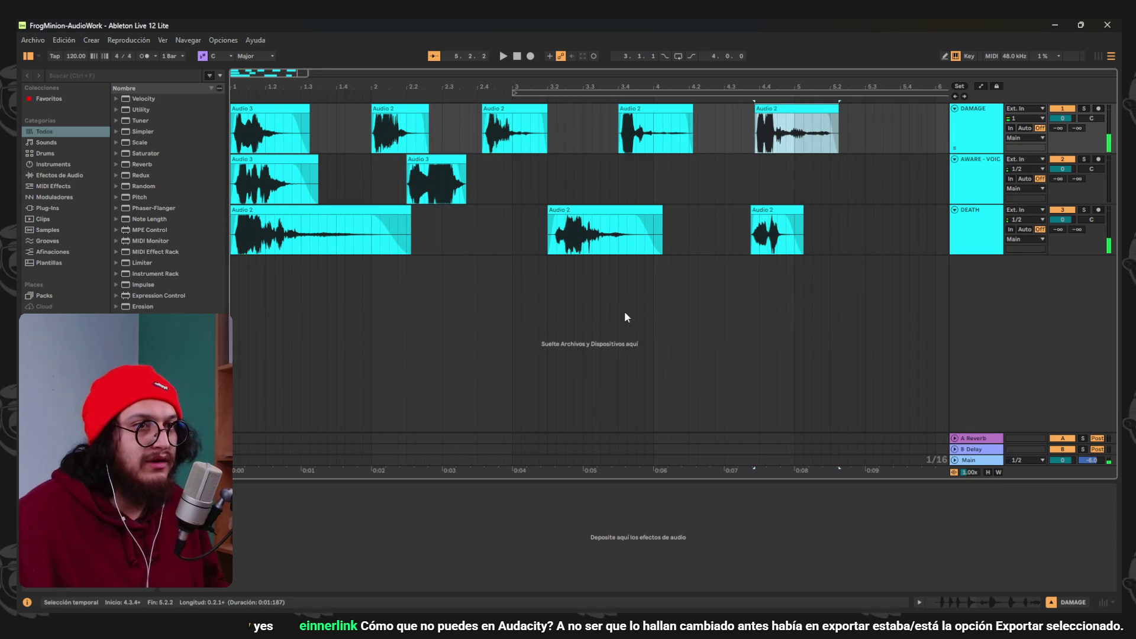
click(354, 211)
Switch the render track to DEATH and export the first clip as Death-1.wav.
click(33, 40)
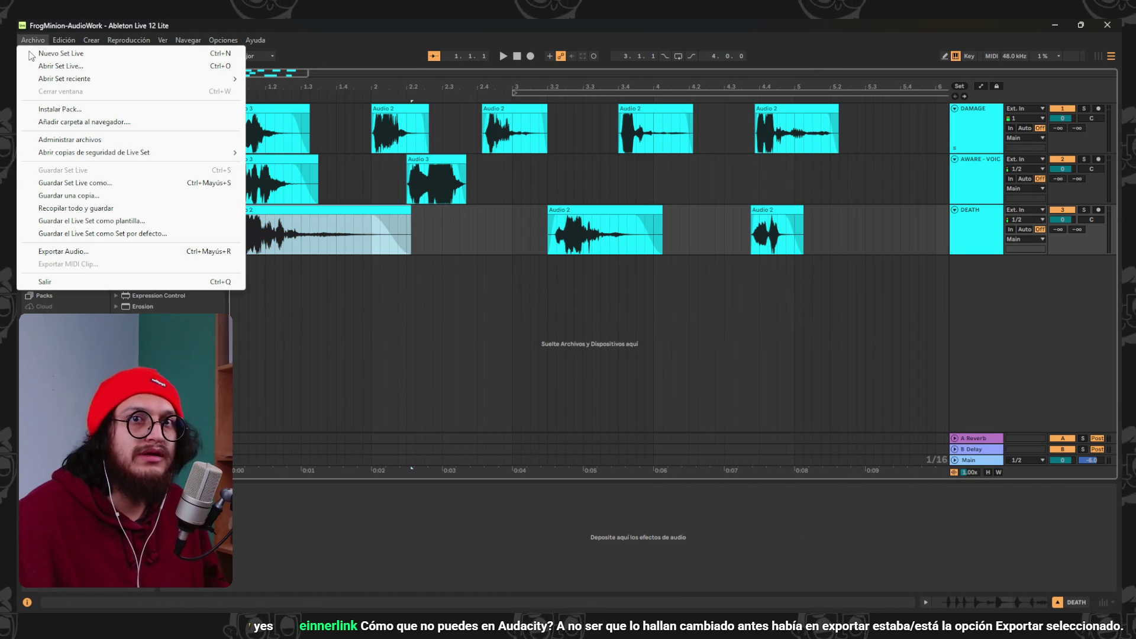
click(63, 251)
click(609, 172)
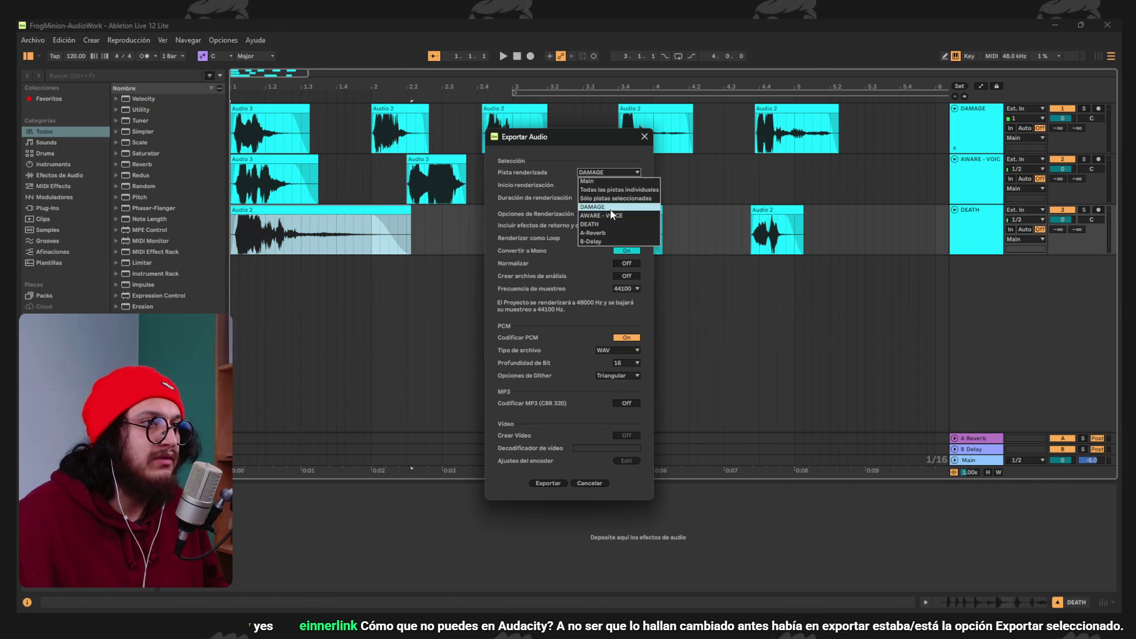
click(610, 224)
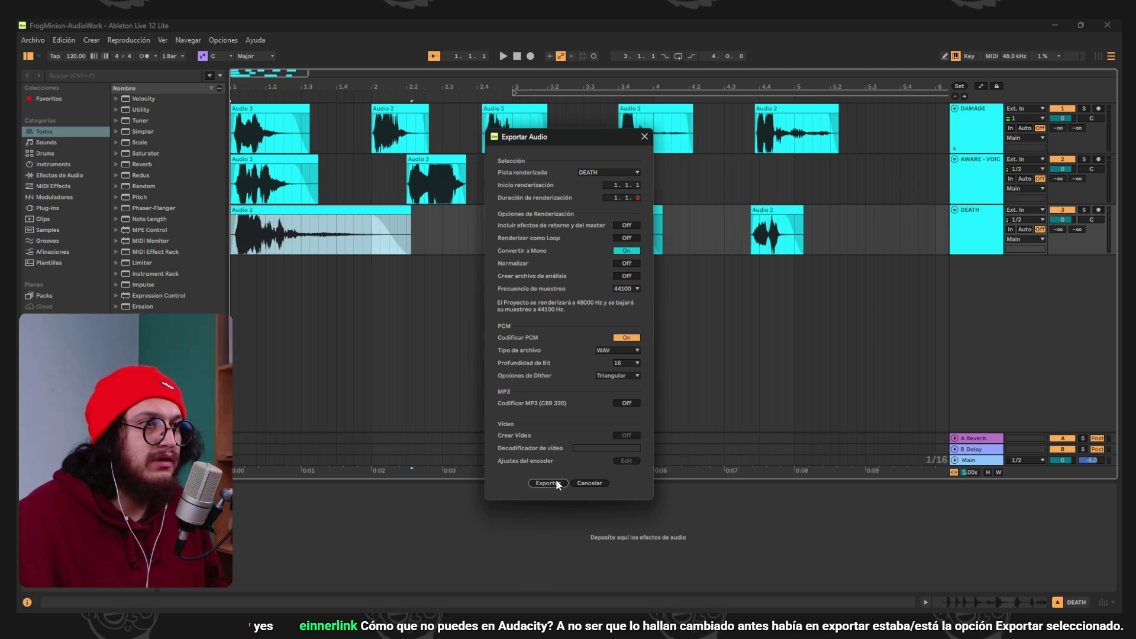
click(556, 482)
click(596, 374)
drag(596, 374, 522, 376)
text(Death-1.wav)
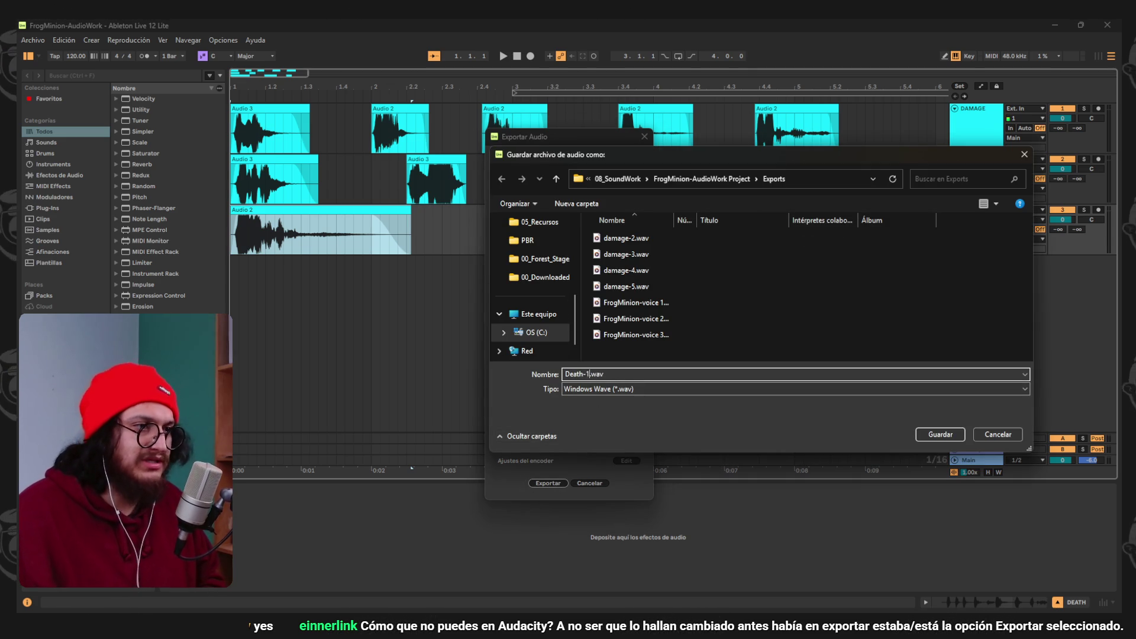
key(Return)
Export the second DEATH clip as Death-2.wav.
click(578, 212)
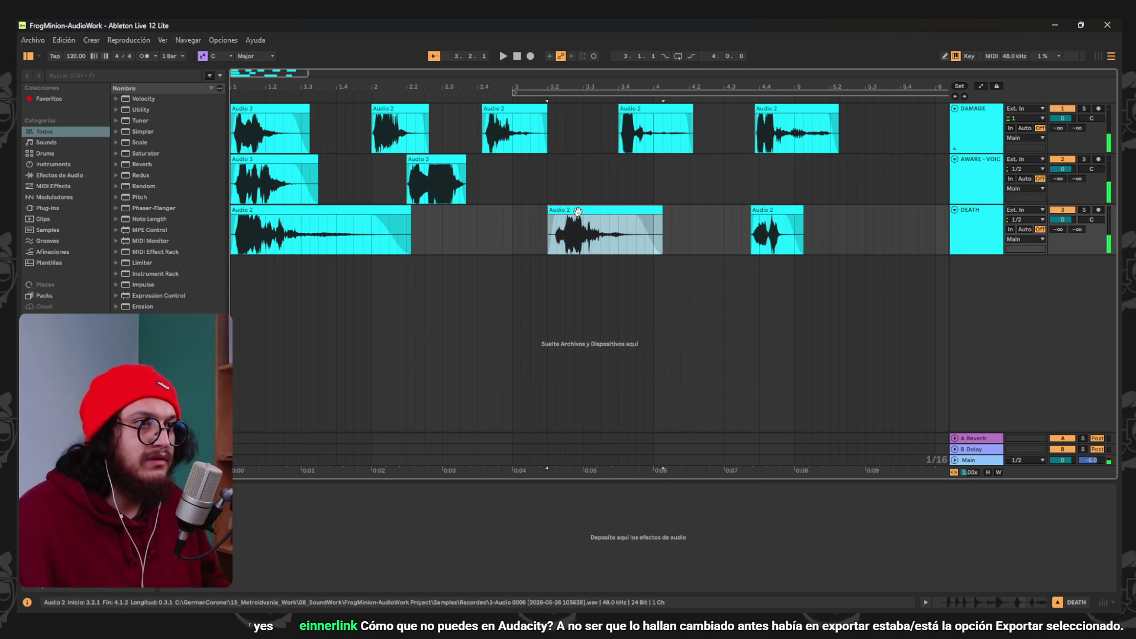
click(29, 41)
click(89, 252)
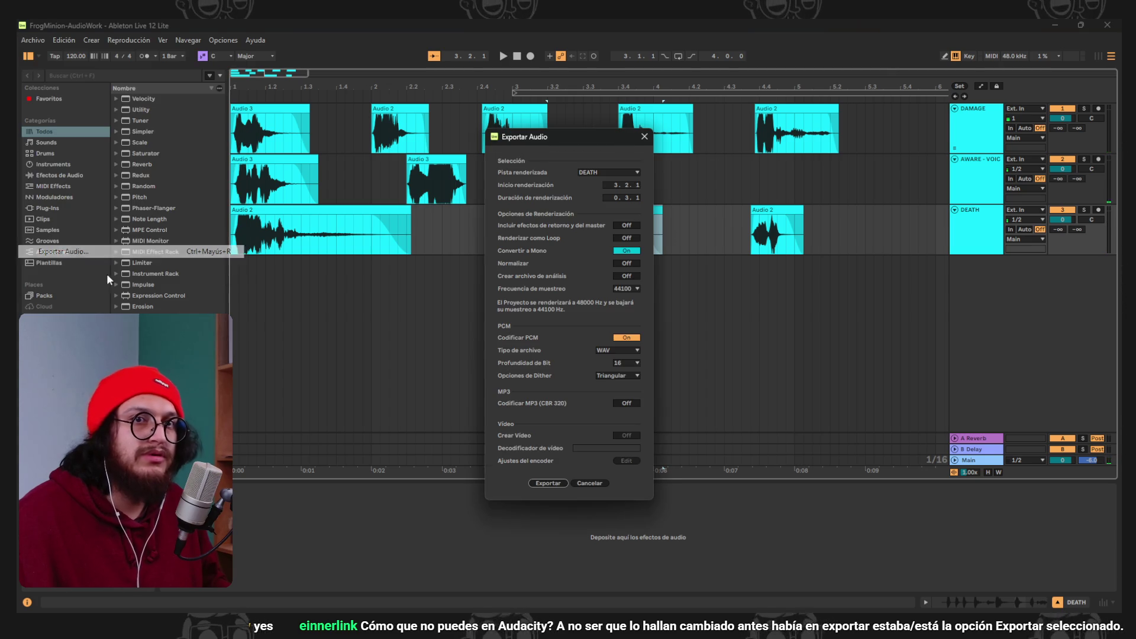
click(548, 483)
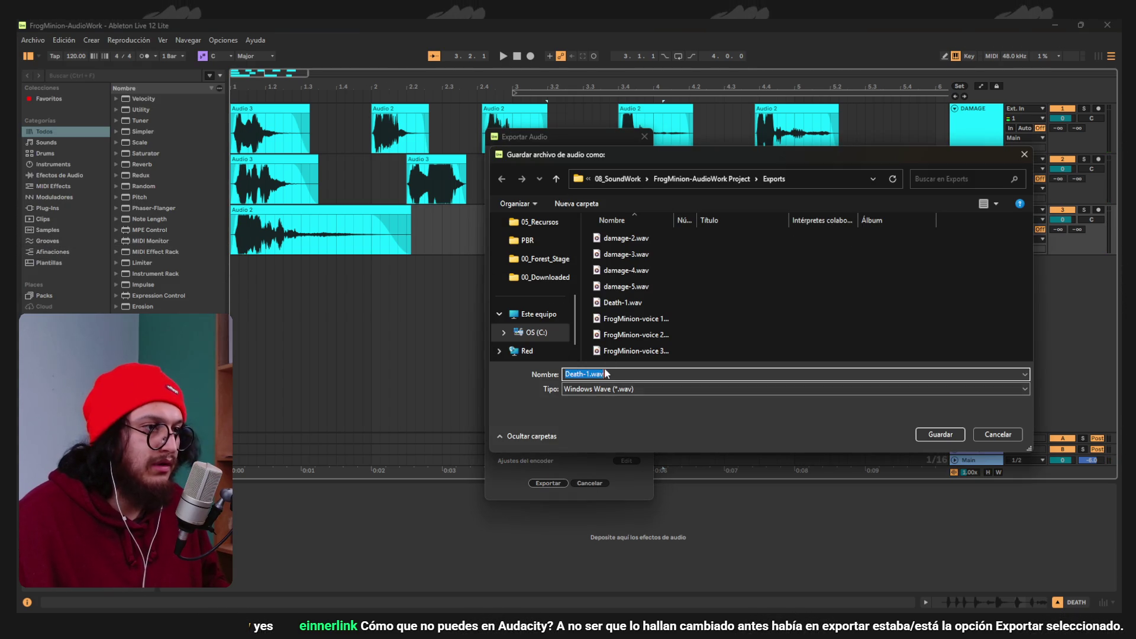
key(Return)
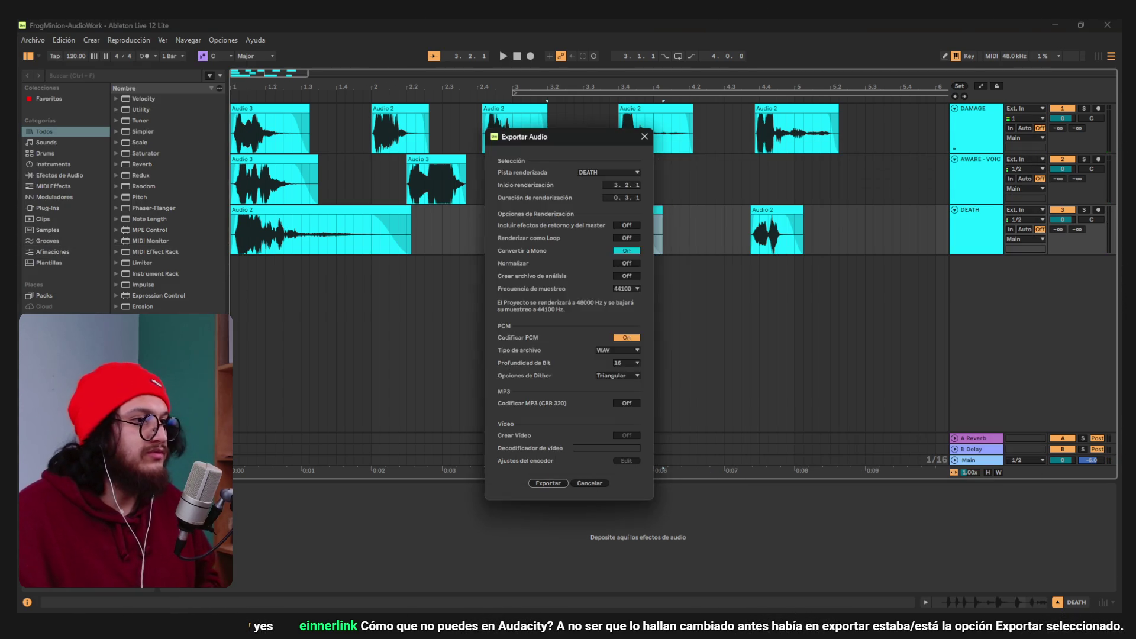
Export the last DEATH clip as Death-3.wav, then switch to Godot.
click(777, 233)
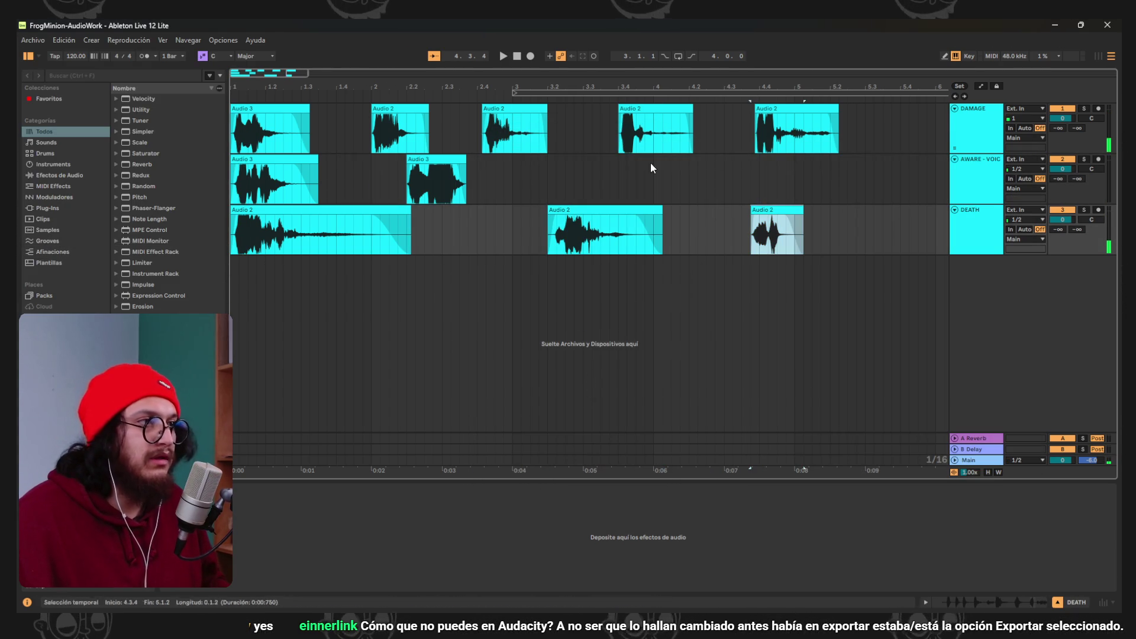
click(32, 40)
click(65, 251)
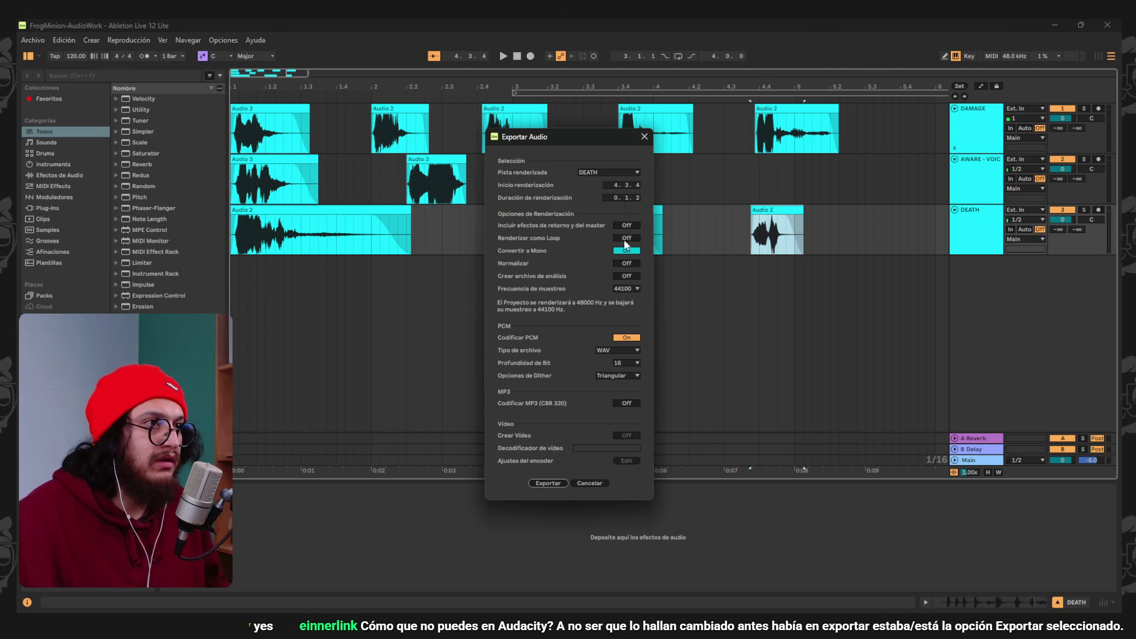
click(559, 484)
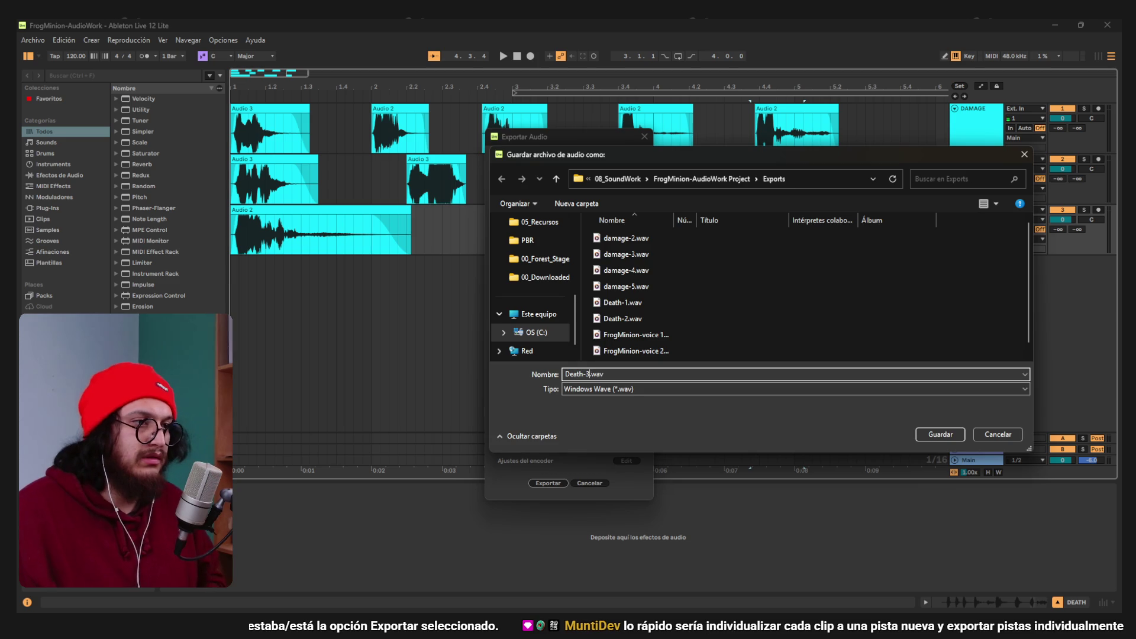
key(Return)
key(alt+Tab)
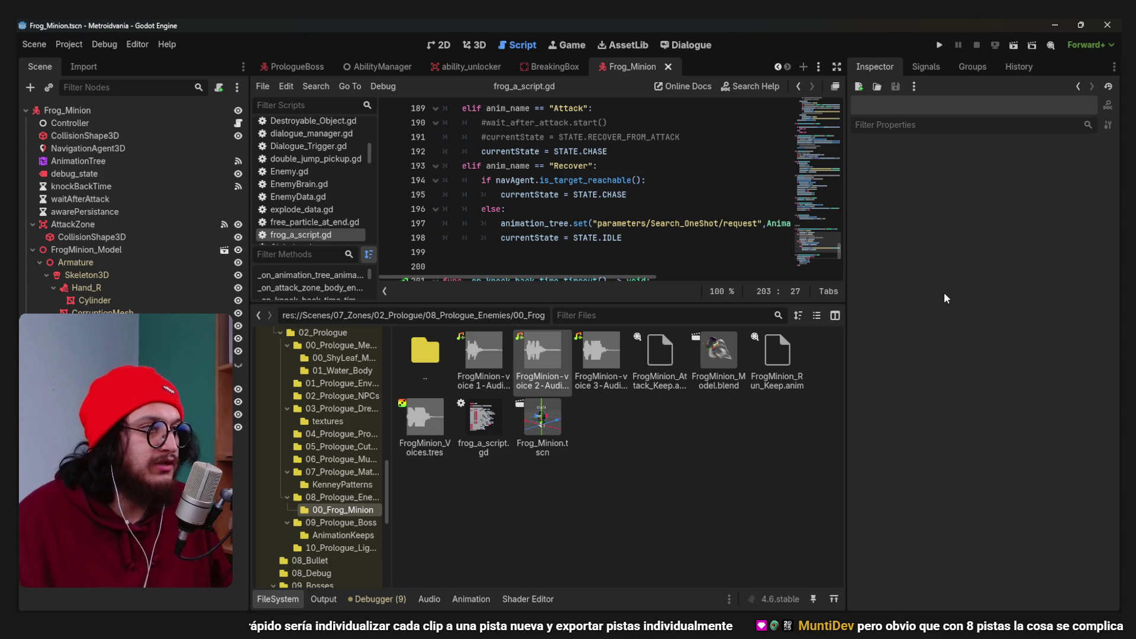
Save the Frog_Minion scene, then return to Ableton and select the last DEATH clip.
key(ctrl+s)
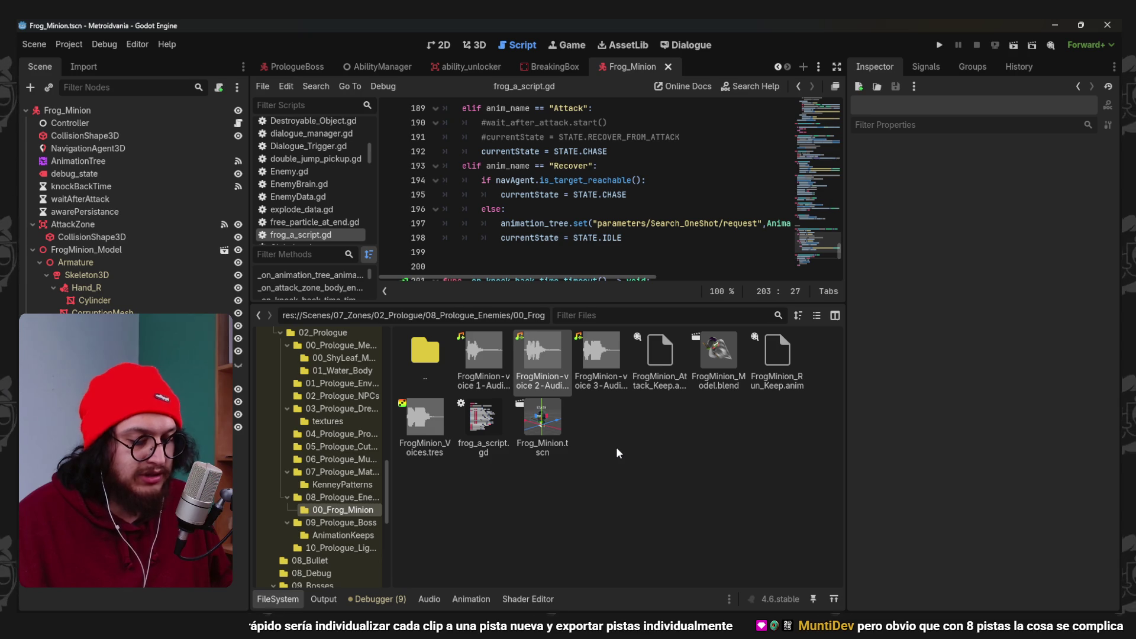
key(alt+Tab)
click(612, 210)
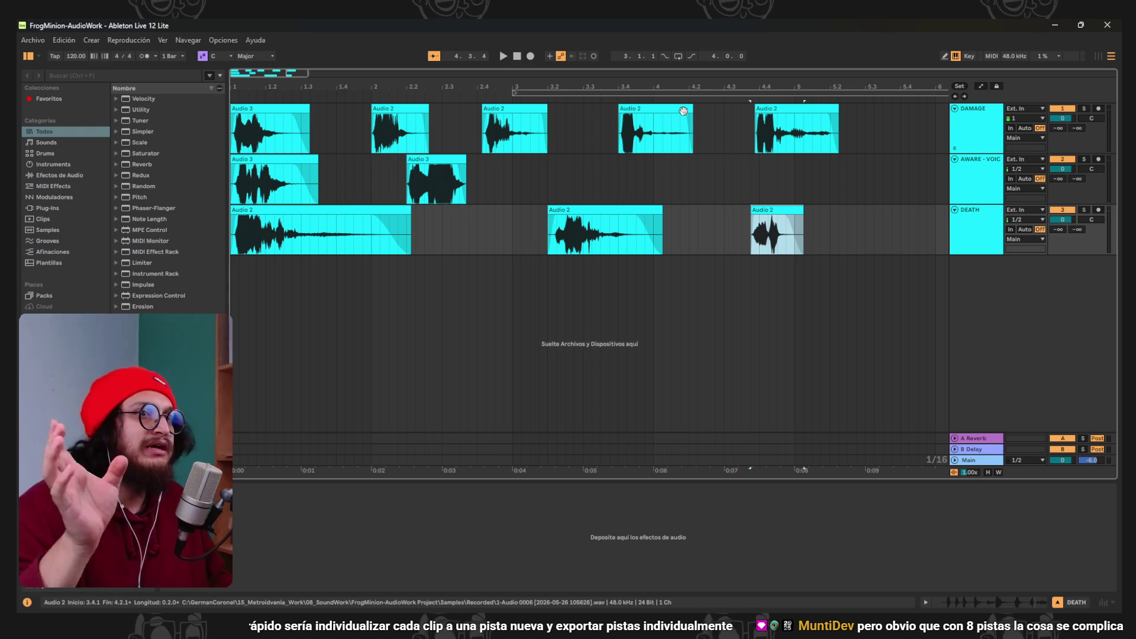
click(993, 137)
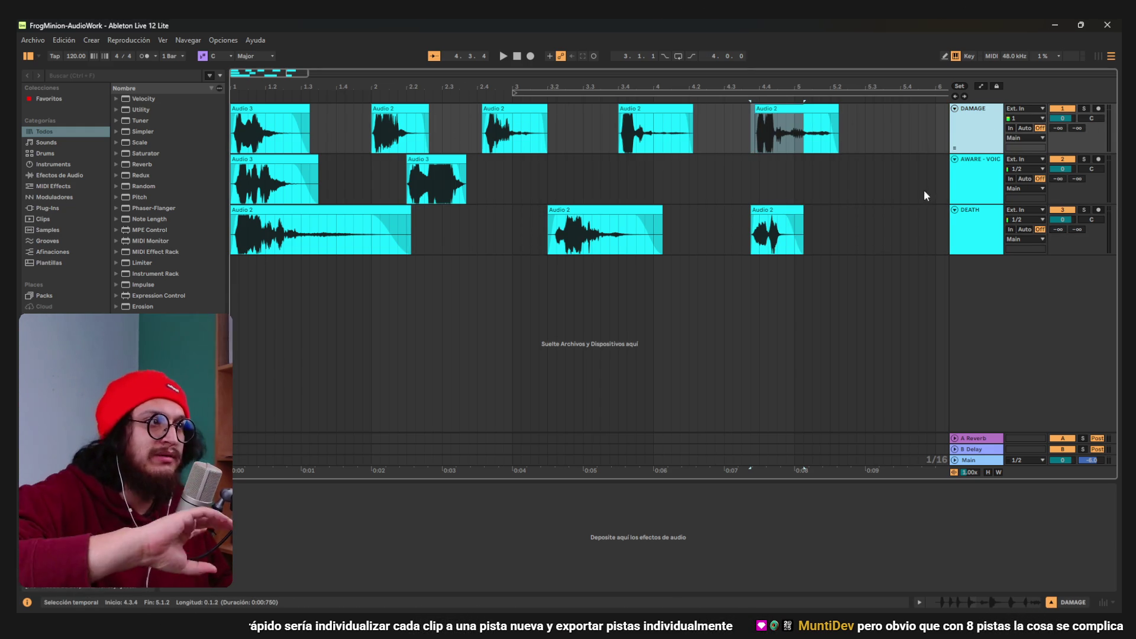
key(Down)
key(Down)
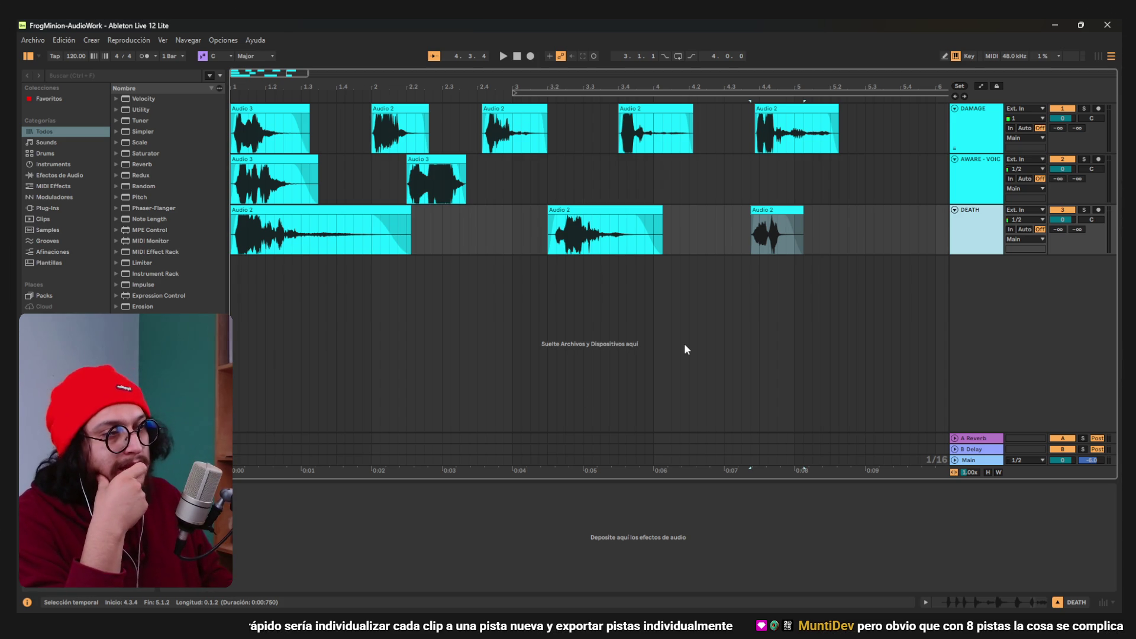
click(980, 128)
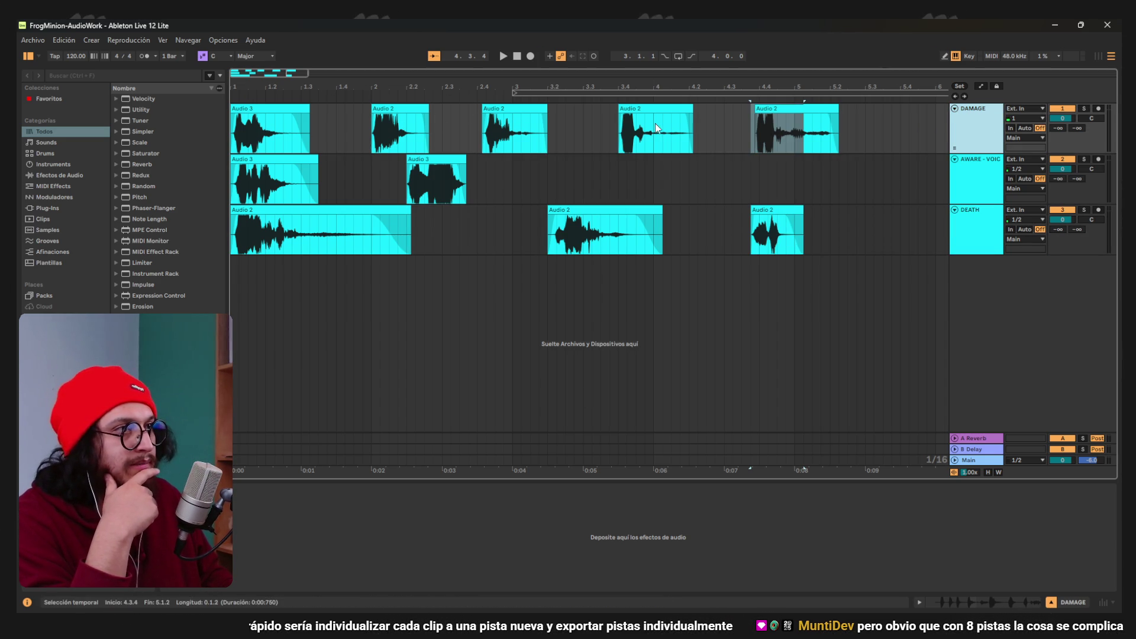
click(874, 137)
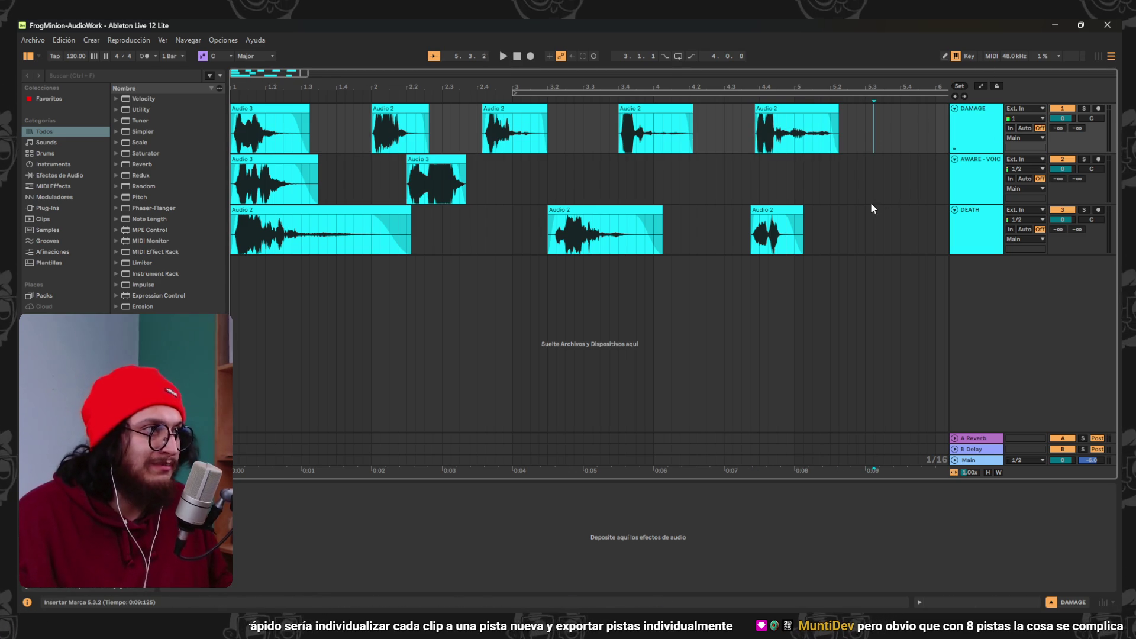
click(978, 133)
click(899, 137)
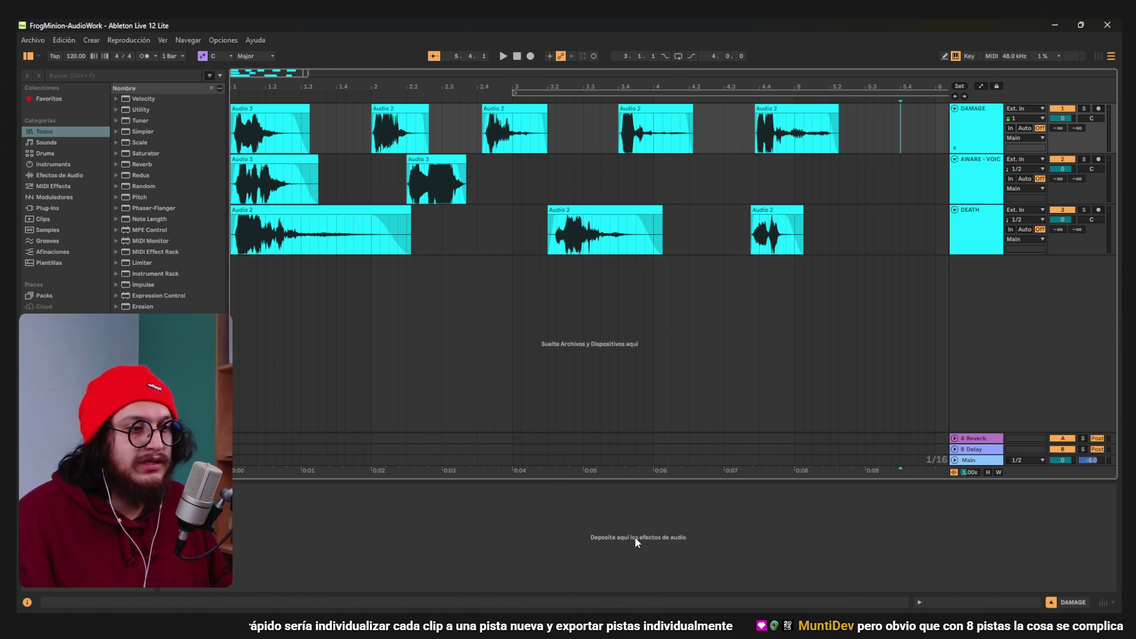
key(alt+Tab)
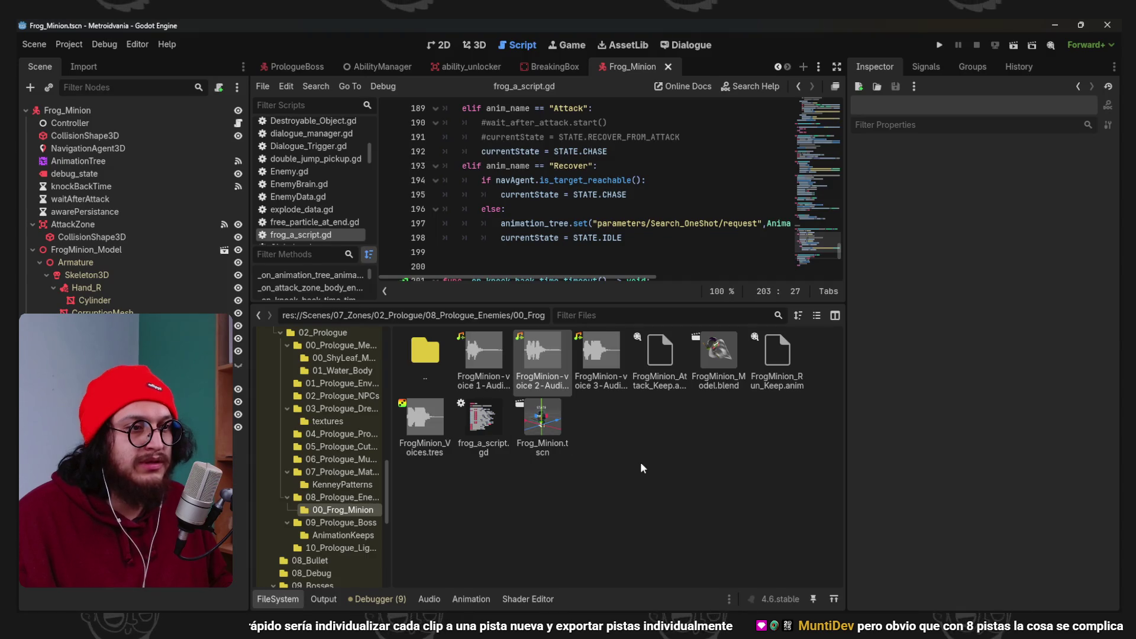
Create a 00_Sounds folder and move the three voice files and FrogMinion_Voices.tres into it.
right_click(500, 494)
click(539, 504)
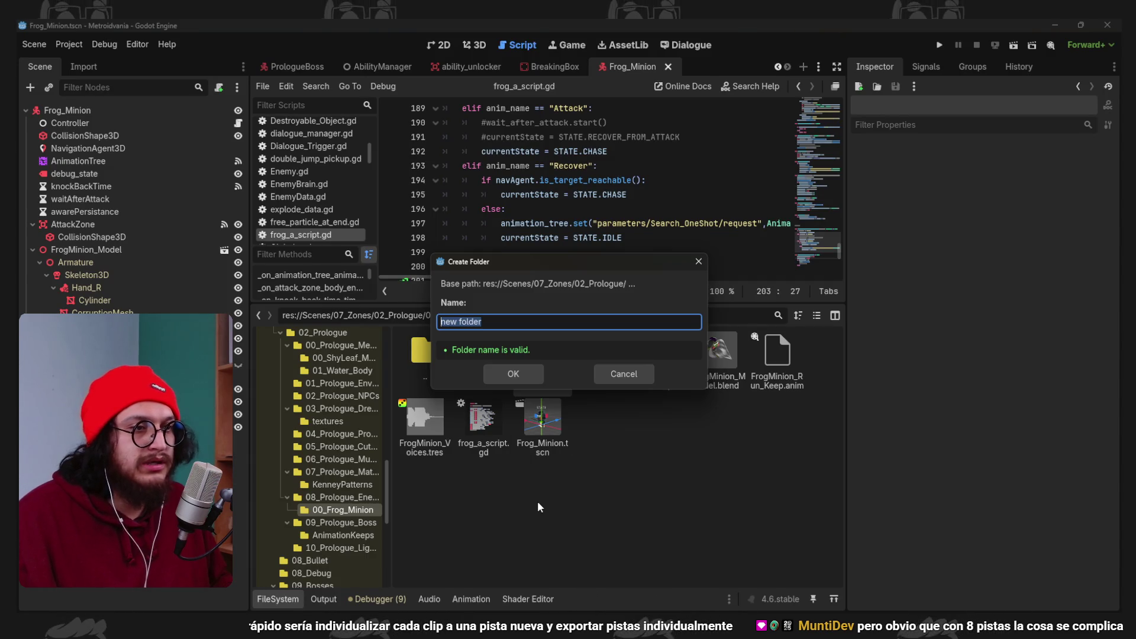
text(00_So)
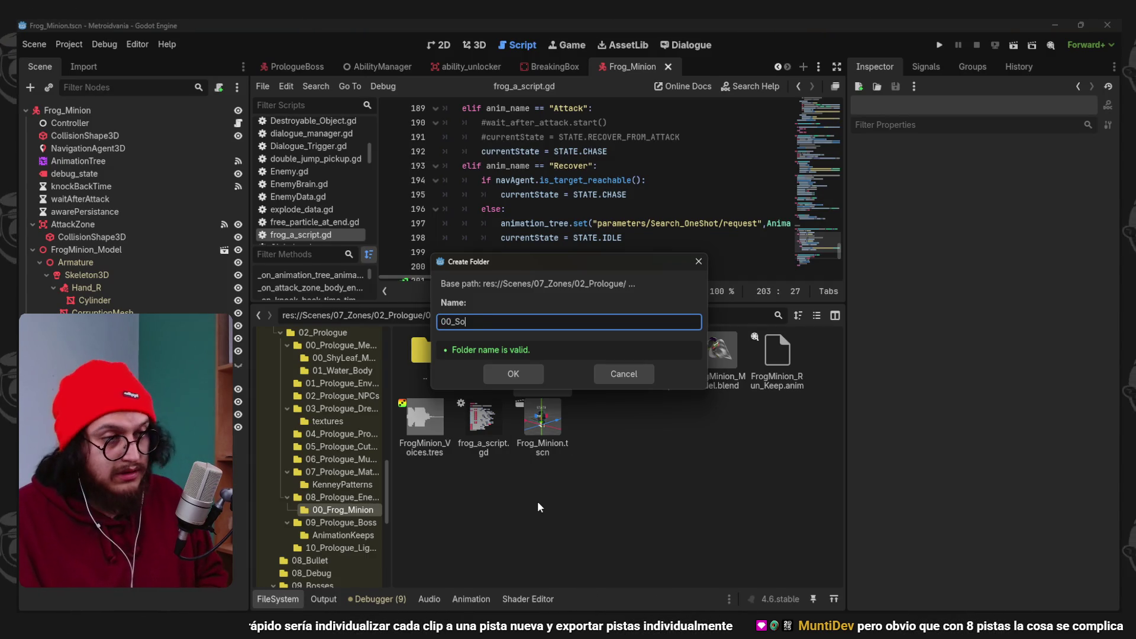
text(ds)
key(Return)
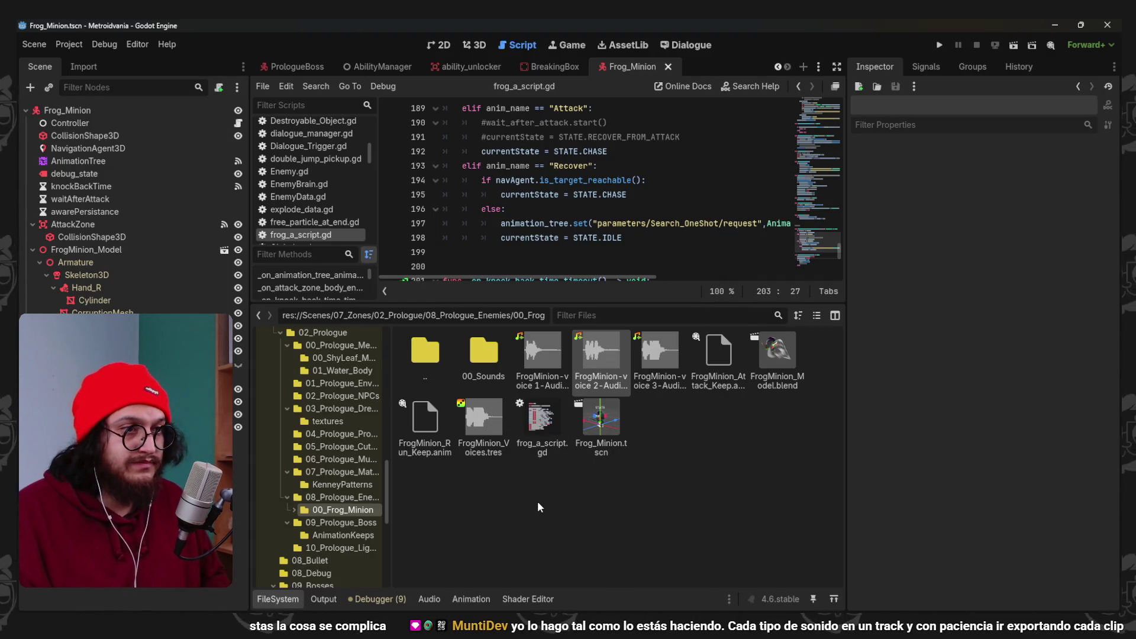
click(542, 355)
shift+click(660, 355)
drag(660, 355, 479, 360)
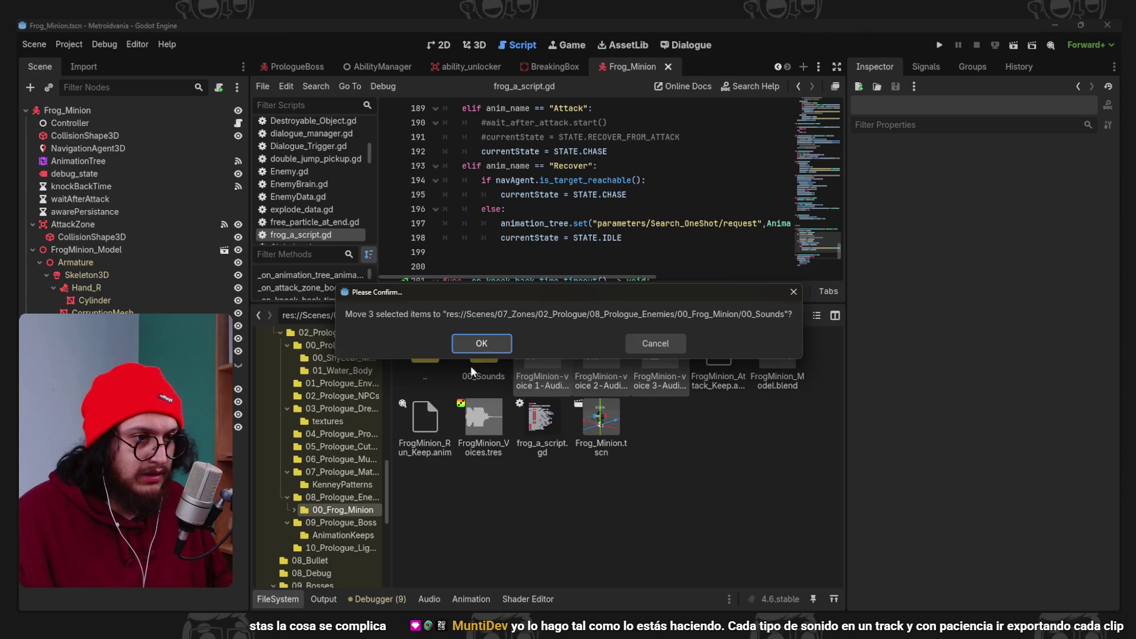
click(480, 347)
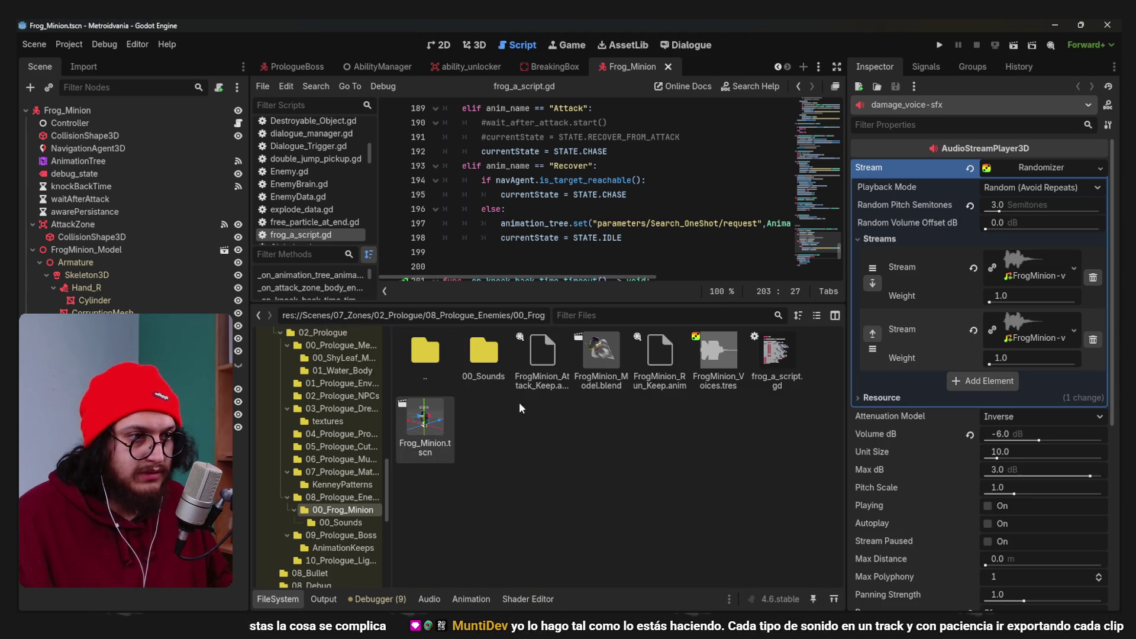
drag(720, 356, 481, 354)
click(481, 349)
double_click(491, 373)
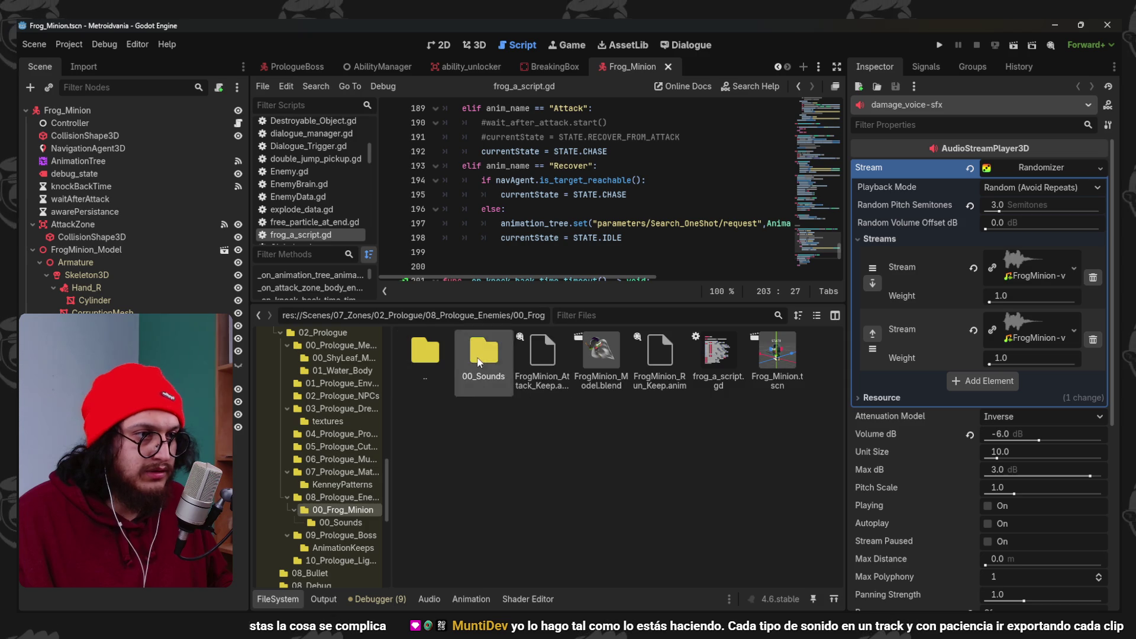
Inside 00_Sounds, create folders 00_AwareSfxs, 01_Damage_Sfx and 02_Death_Sfx.
right_click(589, 425)
click(663, 434)
text(00_AwareSfxs)
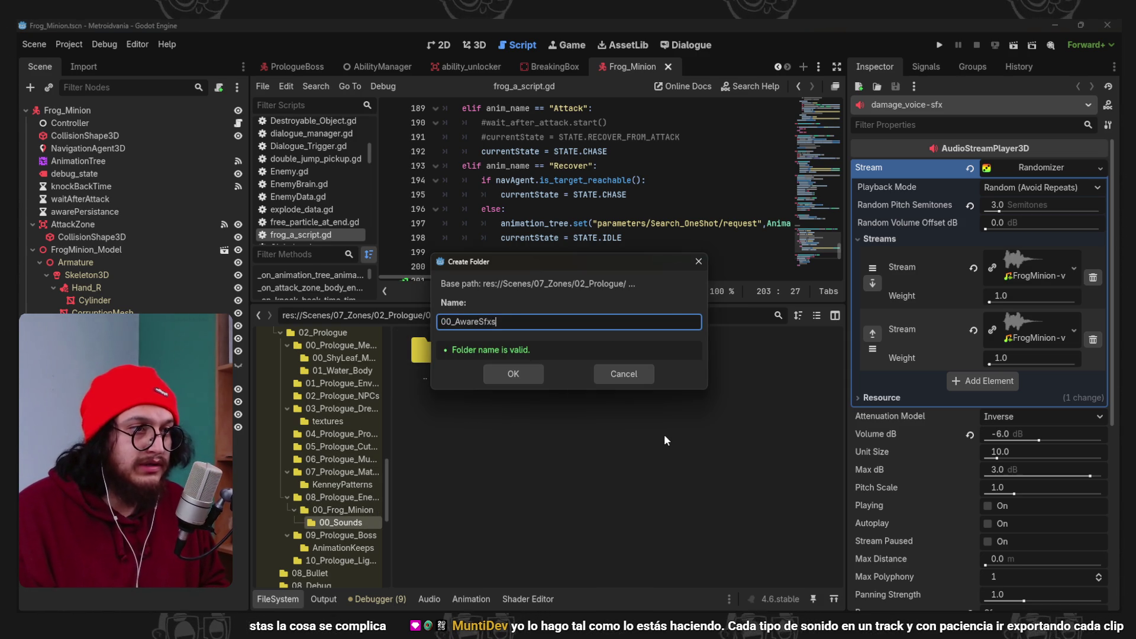
key(Return)
right_click(664, 434)
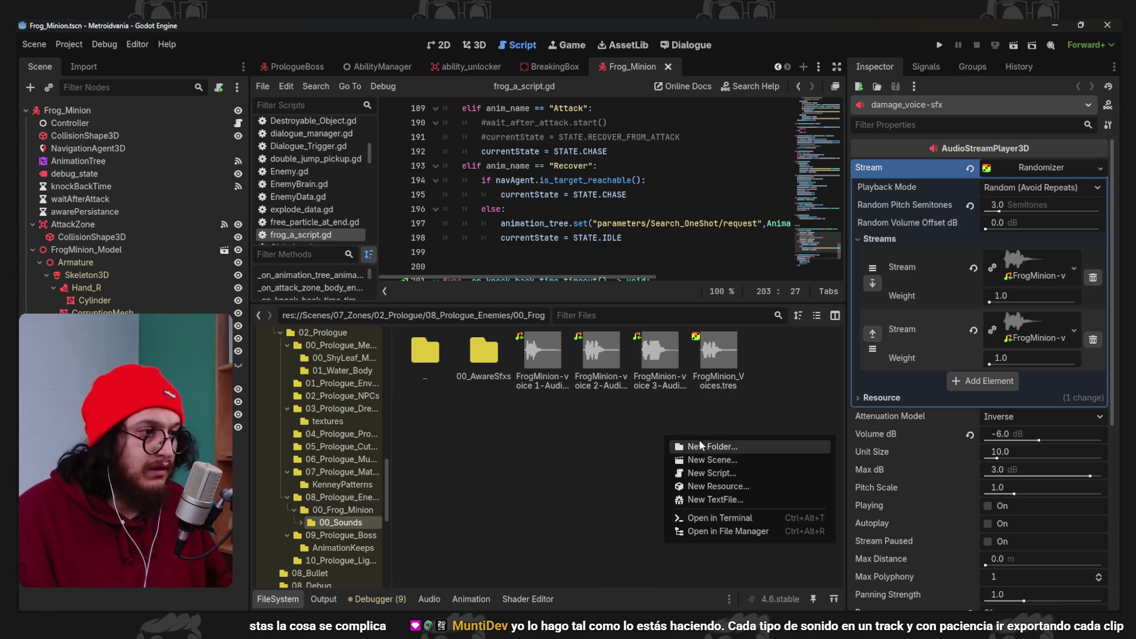
click(705, 441)
text(01_Damage_Sf)
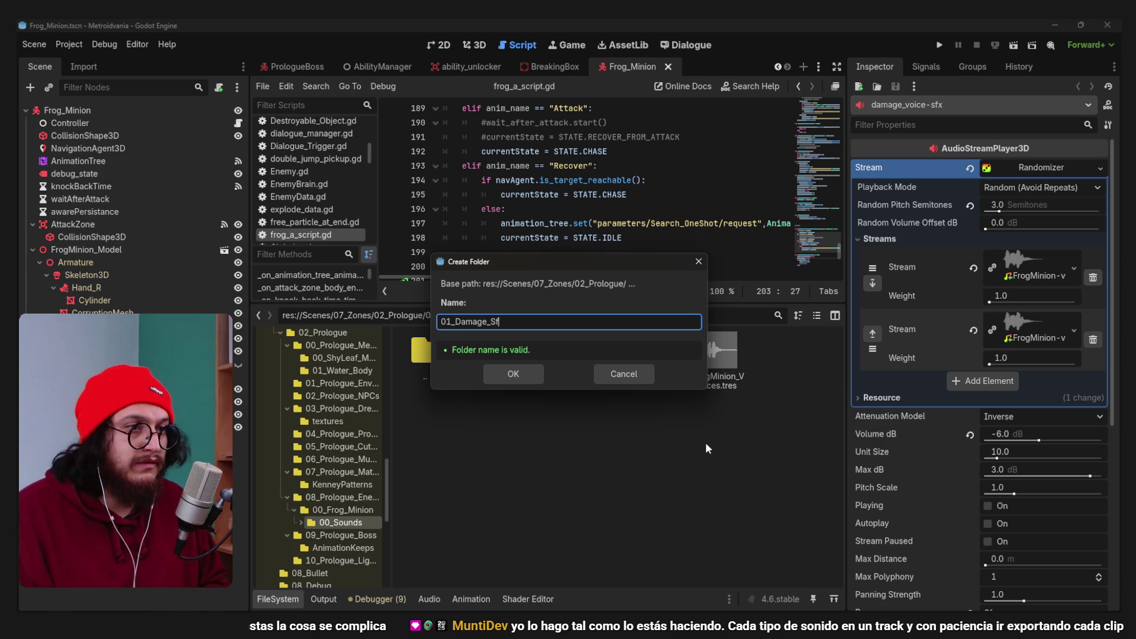
key(Return)
right_click(705, 442)
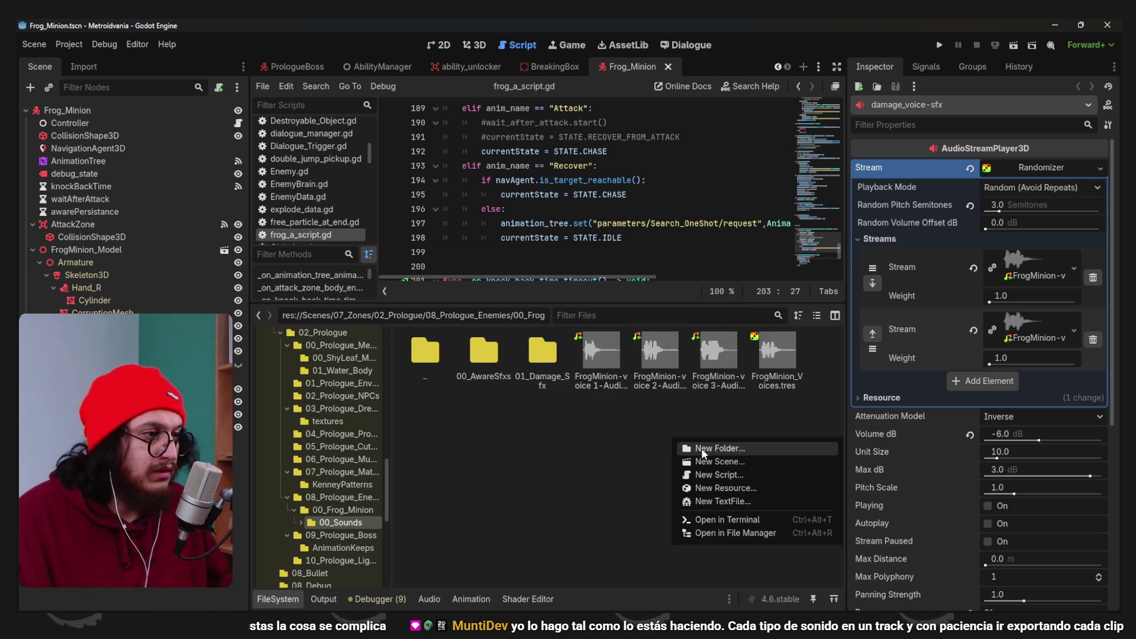
click(701, 448)
text(0)
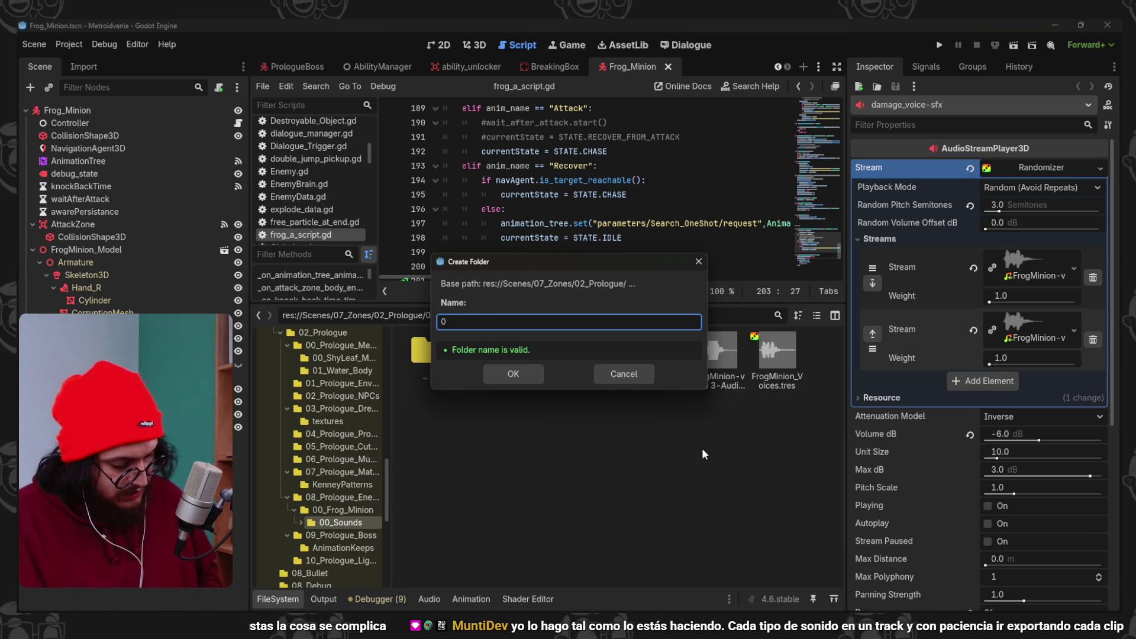
text(2_Death_:S)
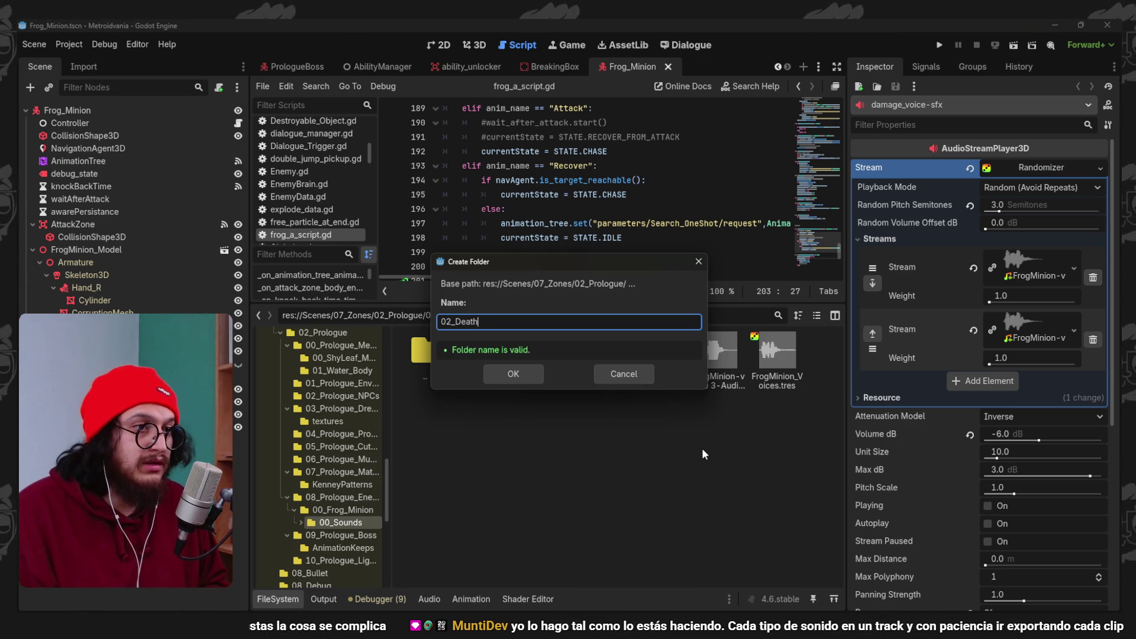
key(BackSpace)
key(BackSpace)
text(fx)
key(Return)
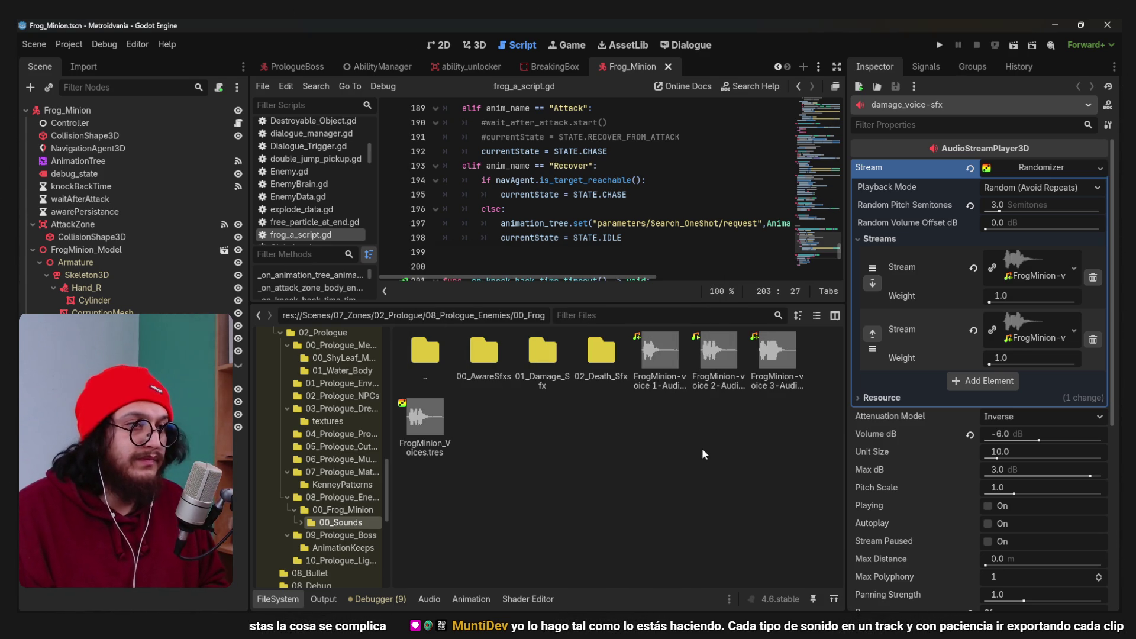
Move FrogMinion-voice 1 into 01_Damage_Sfx and the three voice clips into 00_AwareSfxs.
shift+click(451, 422)
mouse_move(452, 423)
mouse_down()
mouse_move(615, 393)
mouse_move(634, 412)
mouse_up()
click(657, 379)
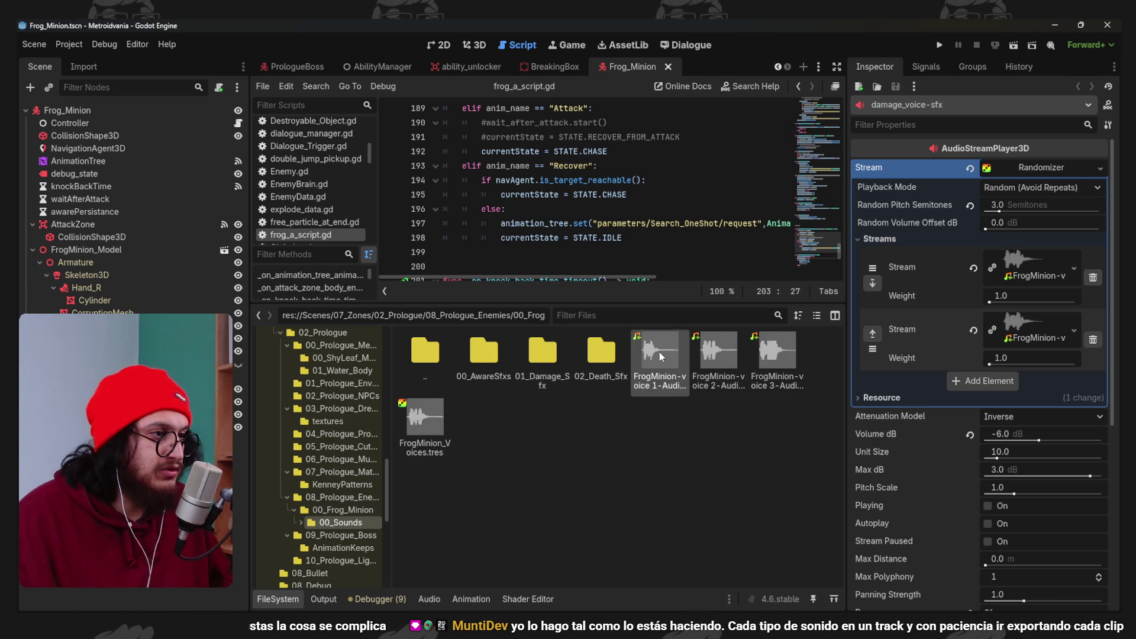
click(667, 351)
drag(653, 360, 542, 354)
click(499, 349)
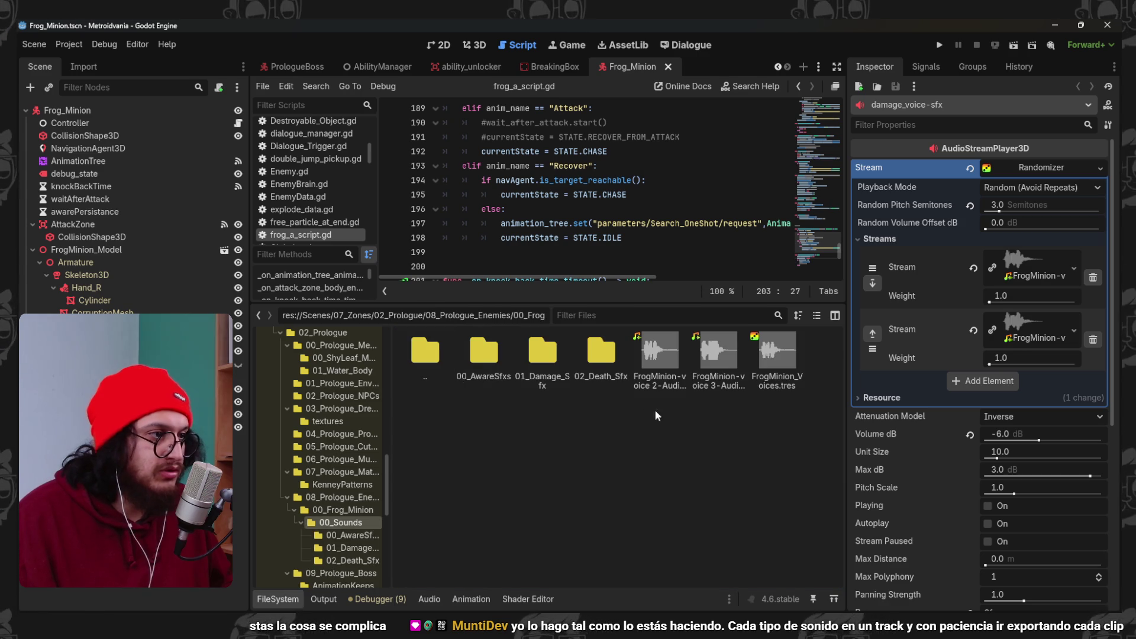
click(657, 356)
shift+click(721, 364)
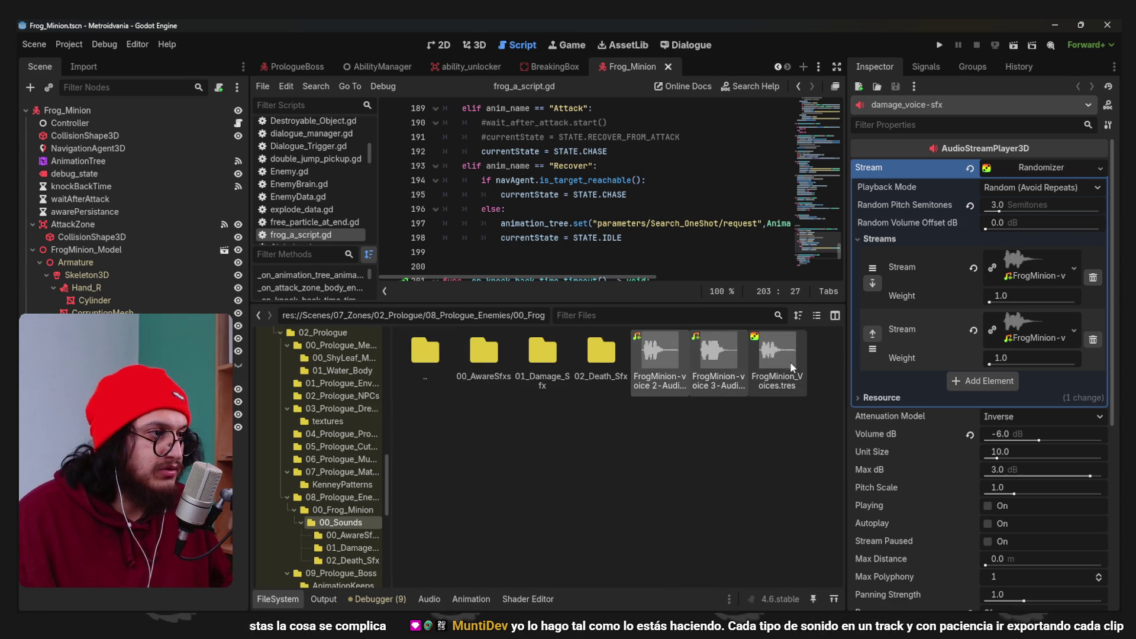
drag(650, 355, 484, 353)
click(484, 348)
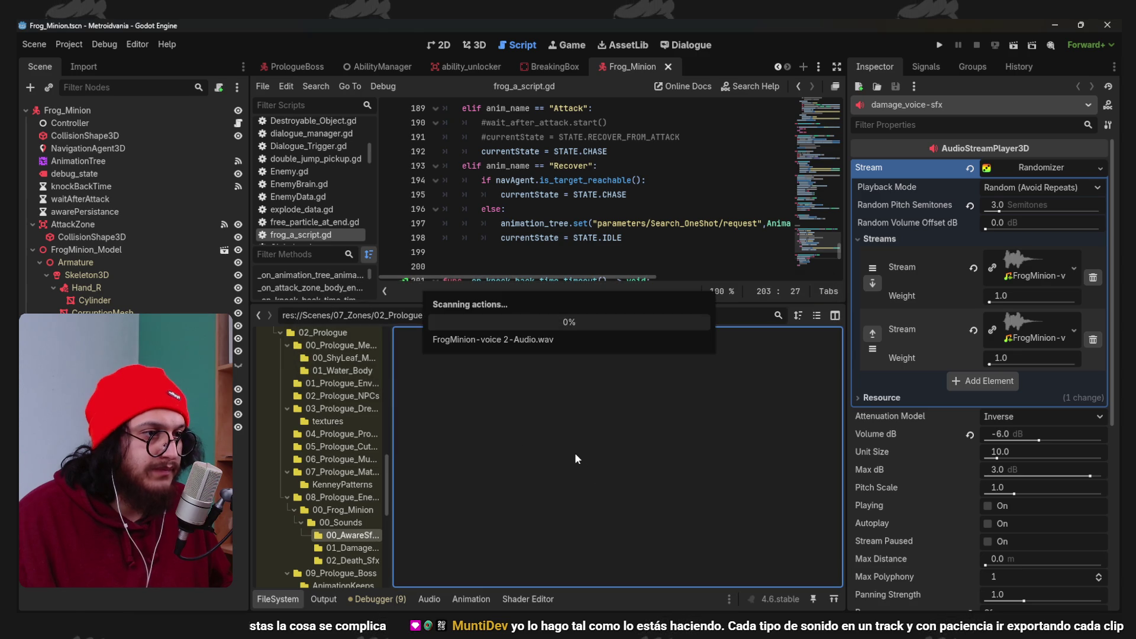
Open 01_Damage_Sfx, select damage-2 through damage-5 in Exports, and show the folder in Explorer.
double_click(439, 361)
double_click(541, 355)
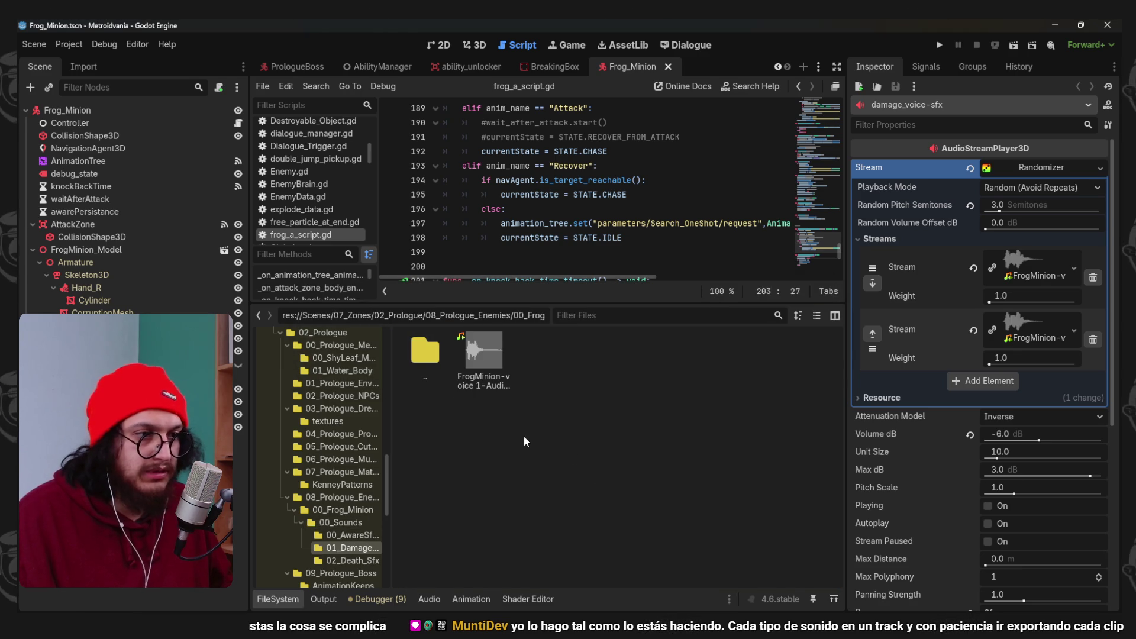
key(alt+Tab)
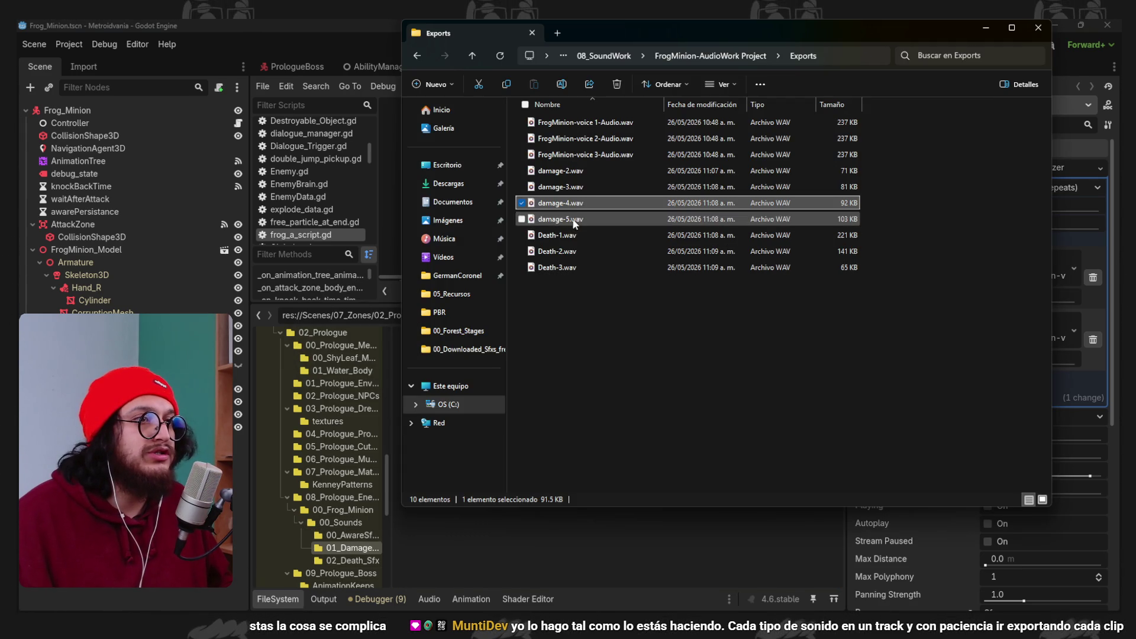
click(584, 170)
shift+click(589, 219)
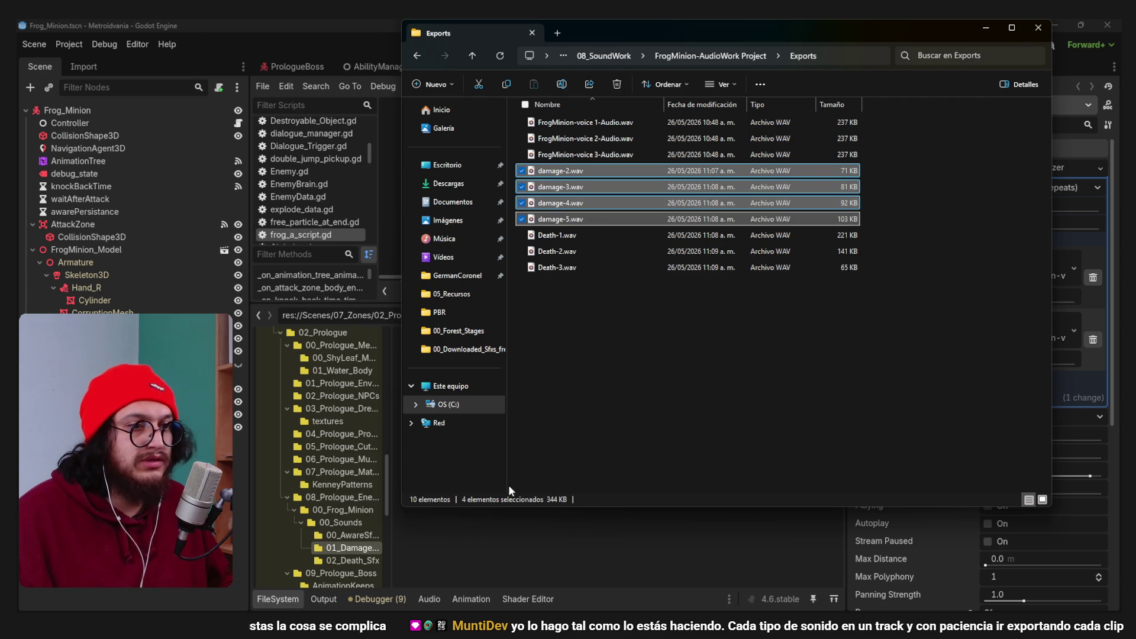
right_click(518, 457)
click(585, 548)
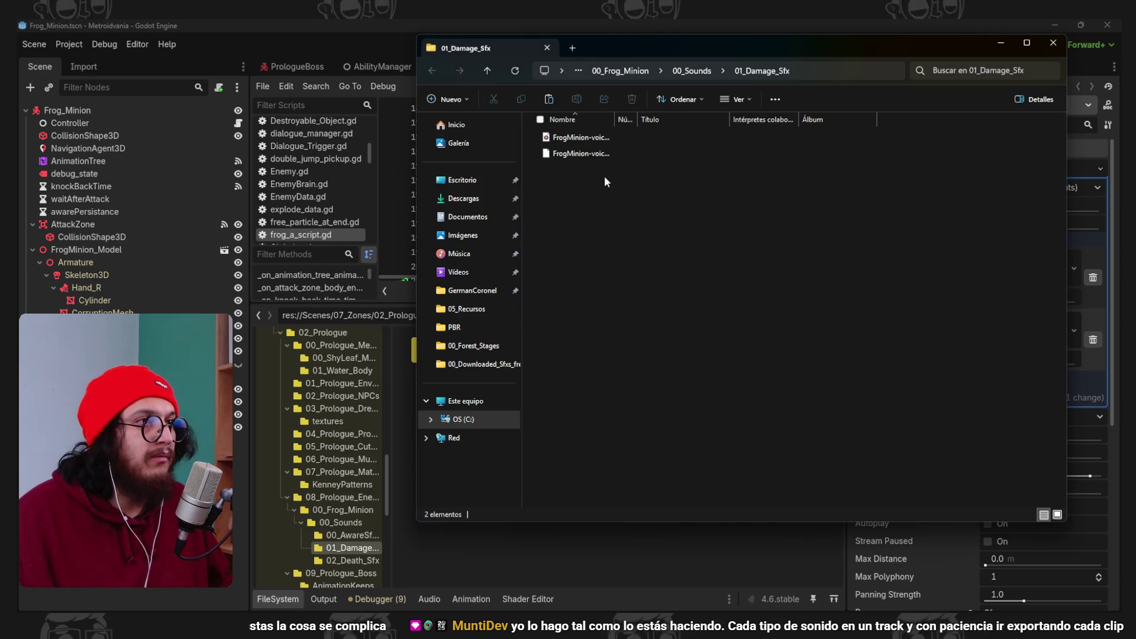
Replace the randomizer's second stream with damage-2.wav, then add damage-3, damage-4 and damage-5.wav.
click(524, 538)
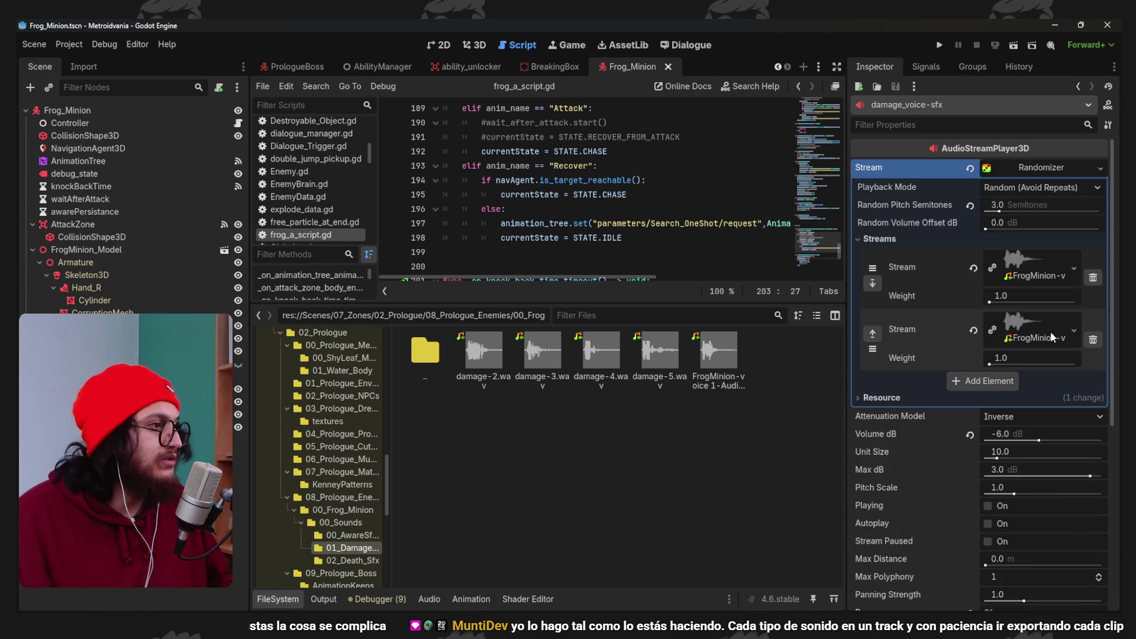
click(1091, 341)
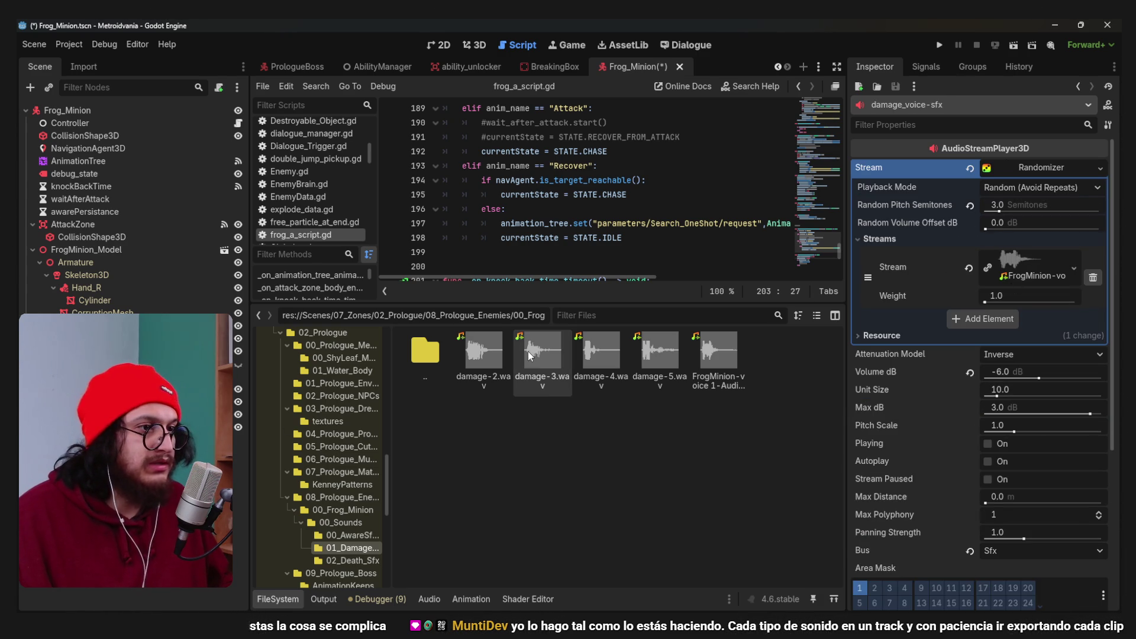
click(998, 320)
drag(484, 355, 1029, 331)
click(988, 380)
mouse_move(543, 355)
mouse_down()
mouse_move(1041, 385)
mouse_move(1029, 394)
mouse_up()
click(971, 445)
mouse_move(601, 355)
mouse_down()
mouse_move(980, 453)
mouse_move(1018, 445)
mouse_up()
click(982, 507)
mouse_move(659, 355)
mouse_down()
mouse_move(1031, 502)
mouse_move(1039, 516)
mouse_up()
double_click(424, 350)
Save the scene and add an AudioStreamPlayer3D child under the Frog_Minion root.
key(ctrl+s)
click(110, 108)
key(ctrl+a)
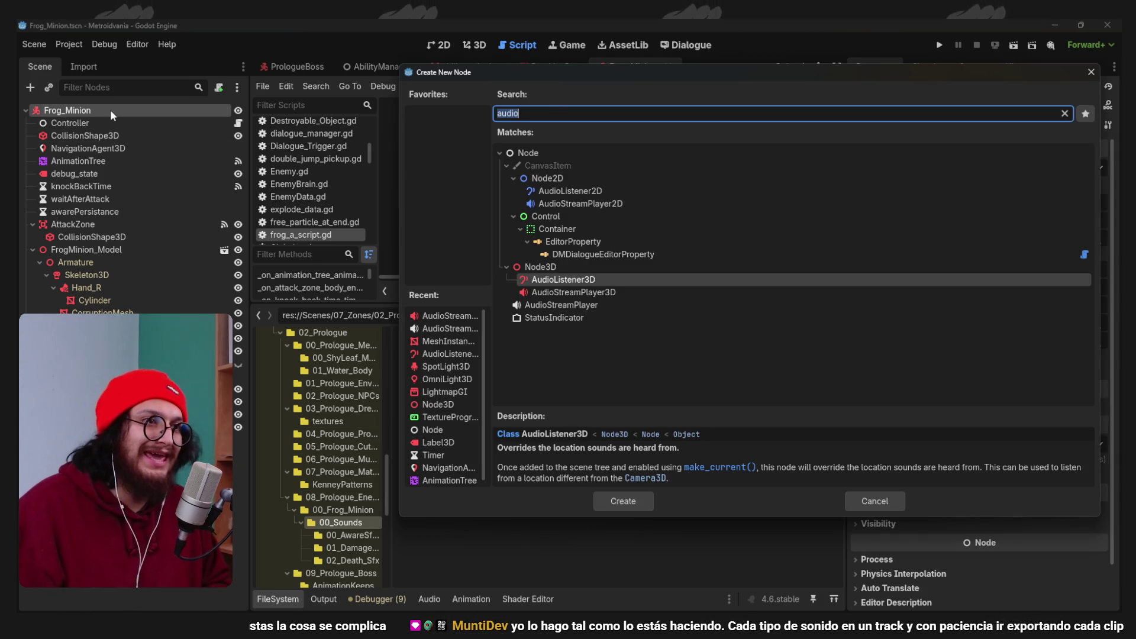
key(Return)
key(ctrl+a)
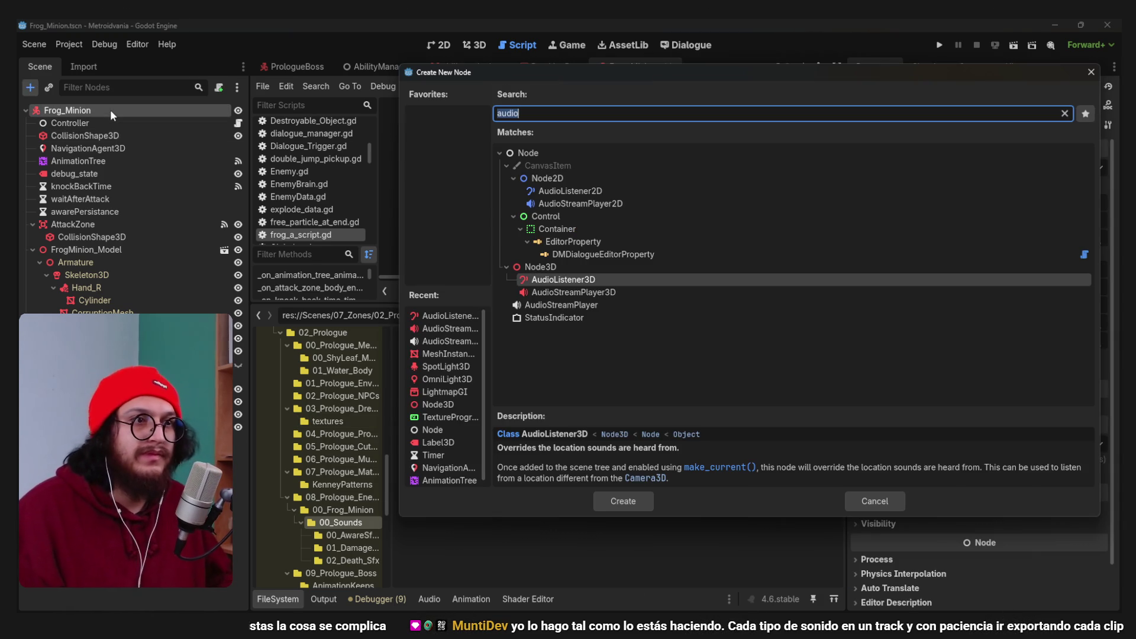
double_click(556, 292)
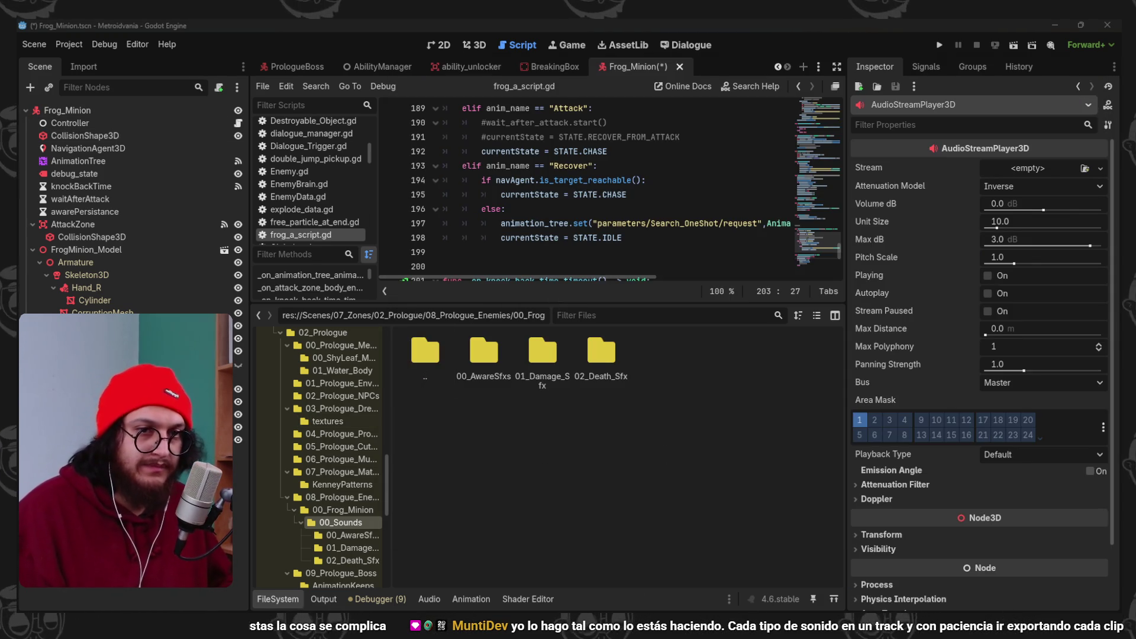
Rename the new audio node to Death-sfx and save the scene.
key(F2)
text(Death)
key(Return)
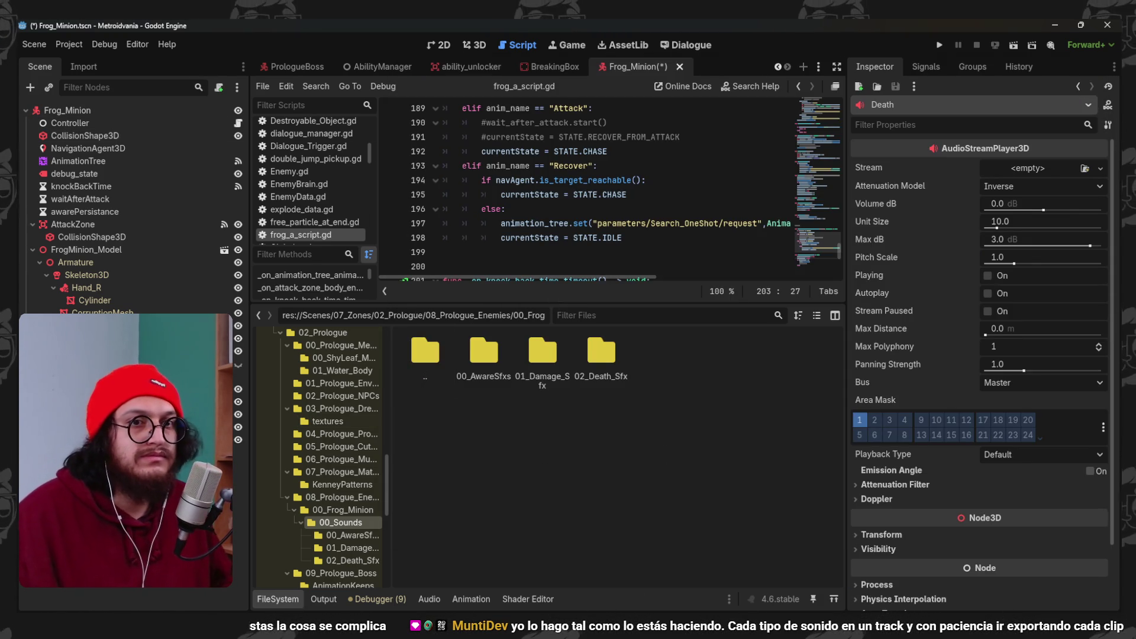
text(-sfx)
key(Return)
key(ctrl+s)
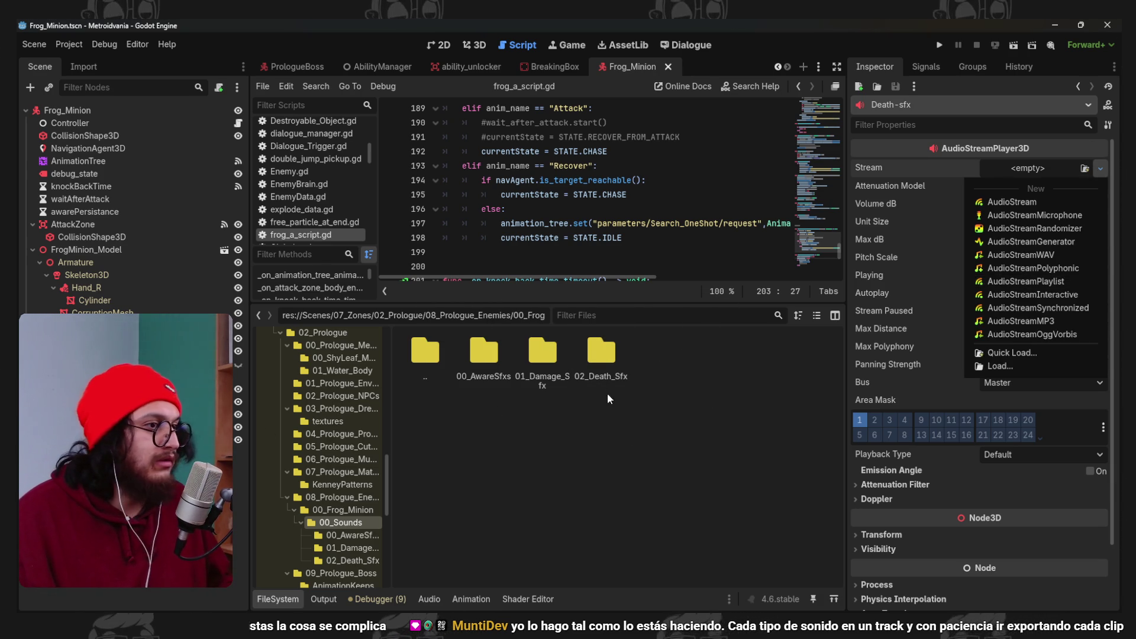
Open the empty 02_Death_Sfx folder and select the three exported Death WAV files.
double_click(612, 355)
mouse_move(472, 455)
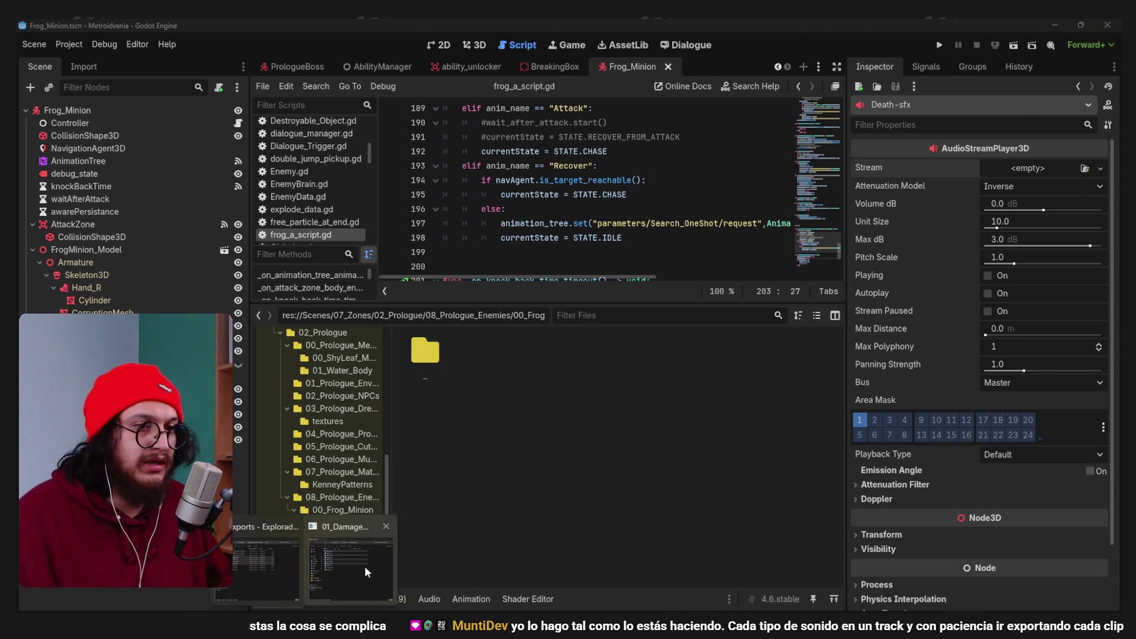
click(364, 566)
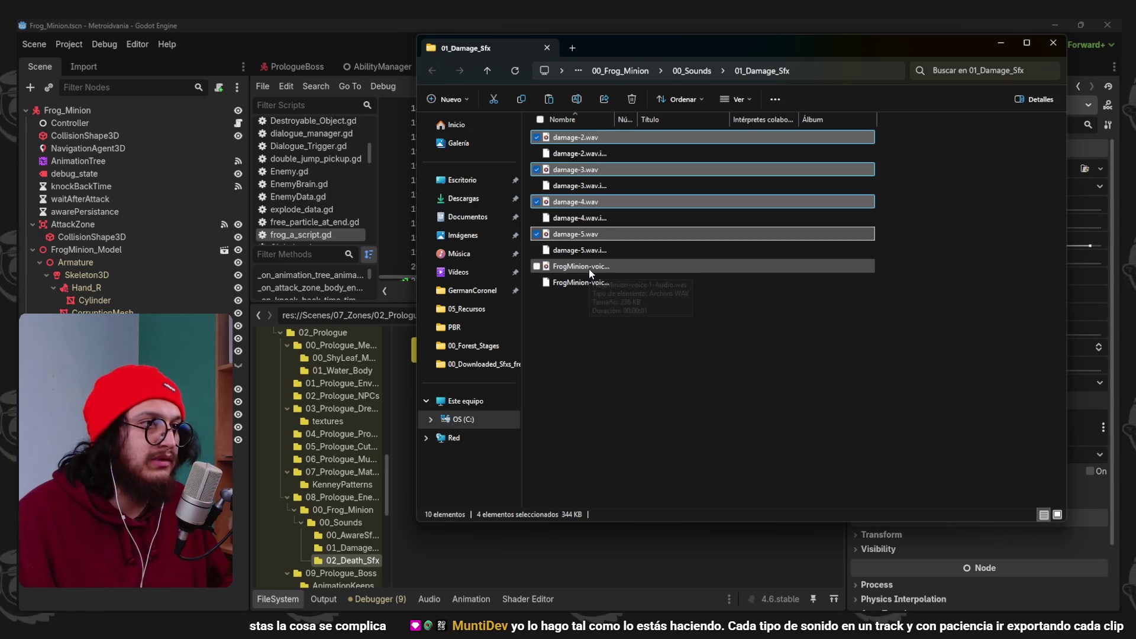
click(710, 71)
double_click(591, 169)
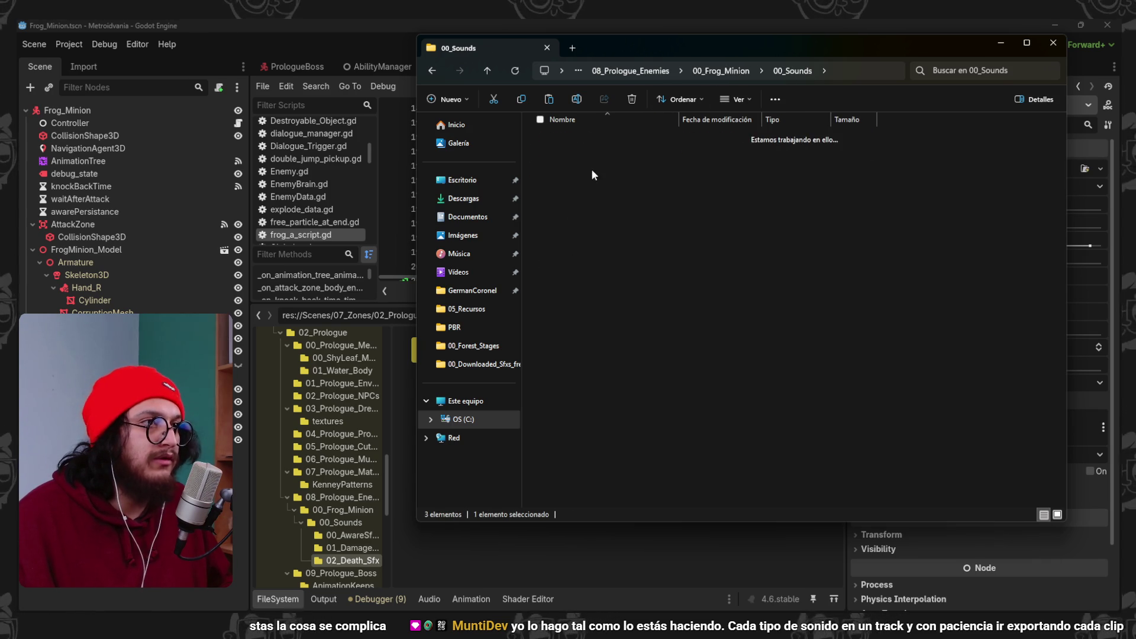
mouse_move(314, 627)
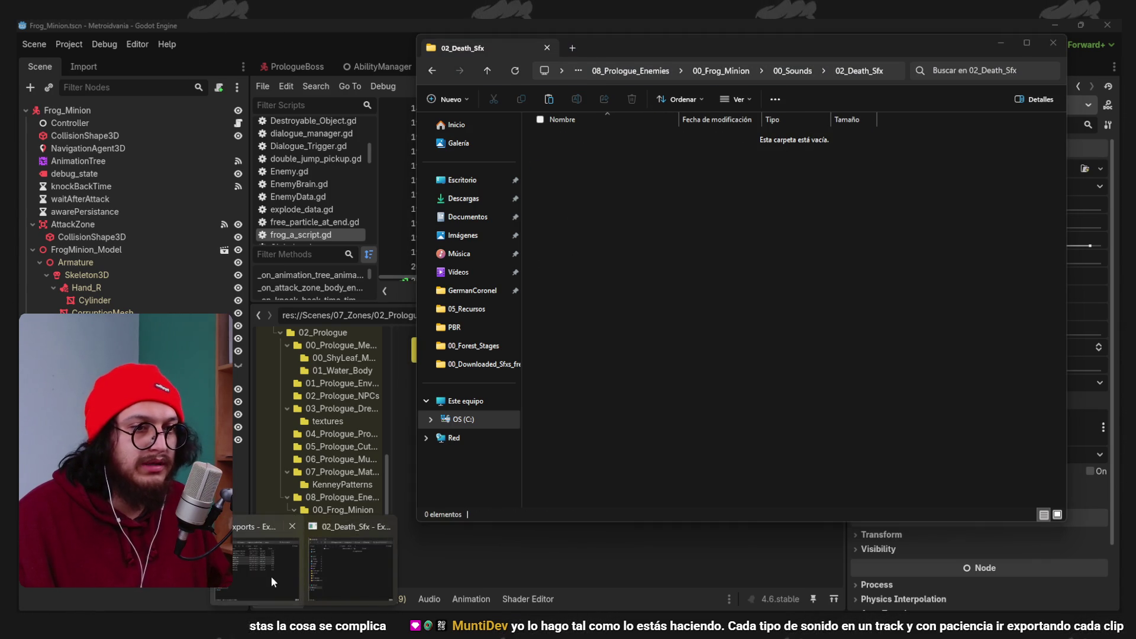
click(270, 576)
drag(583, 302, 541, 232)
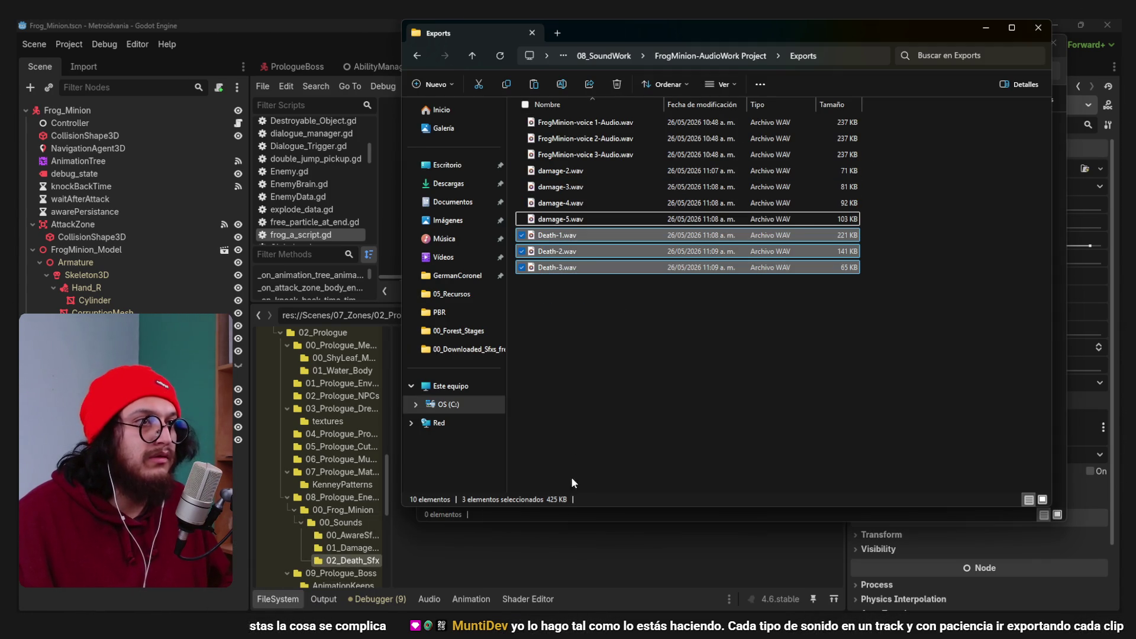
Paste the three Death WAVs into 02_Death_Sfx so Godot imports them.
click(537, 558)
right_click(520, 441)
click(583, 529)
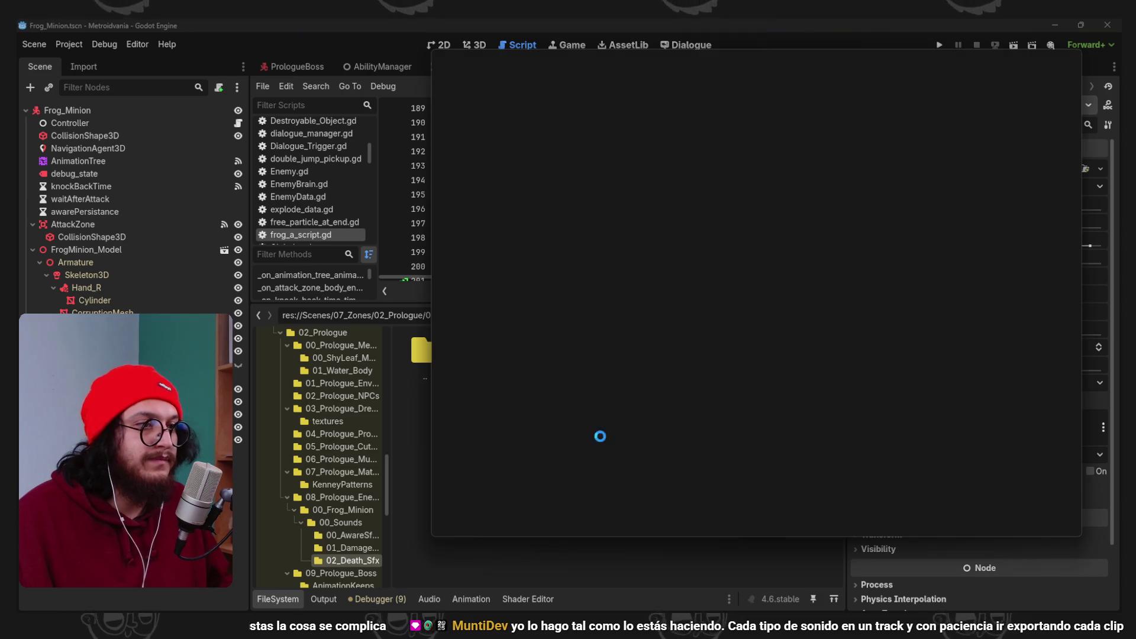
key(ctrl+v)
click(526, 553)
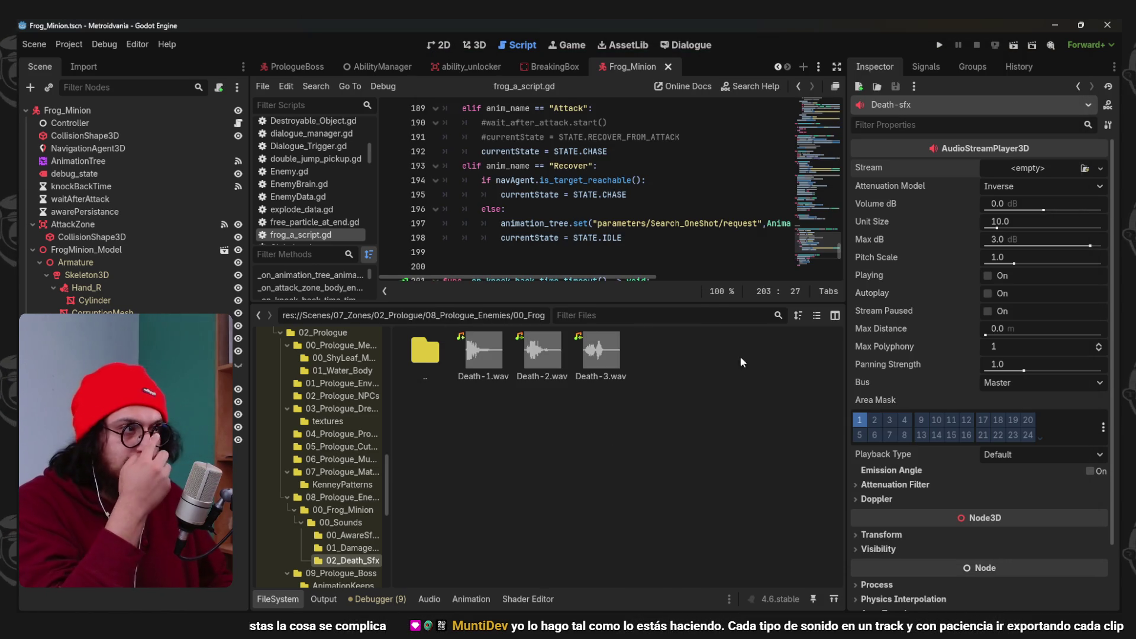
Give Death-sfx a new AudioStreamRandomizer holding Death-1, Death-2 and Death-3.wav.
click(1100, 168)
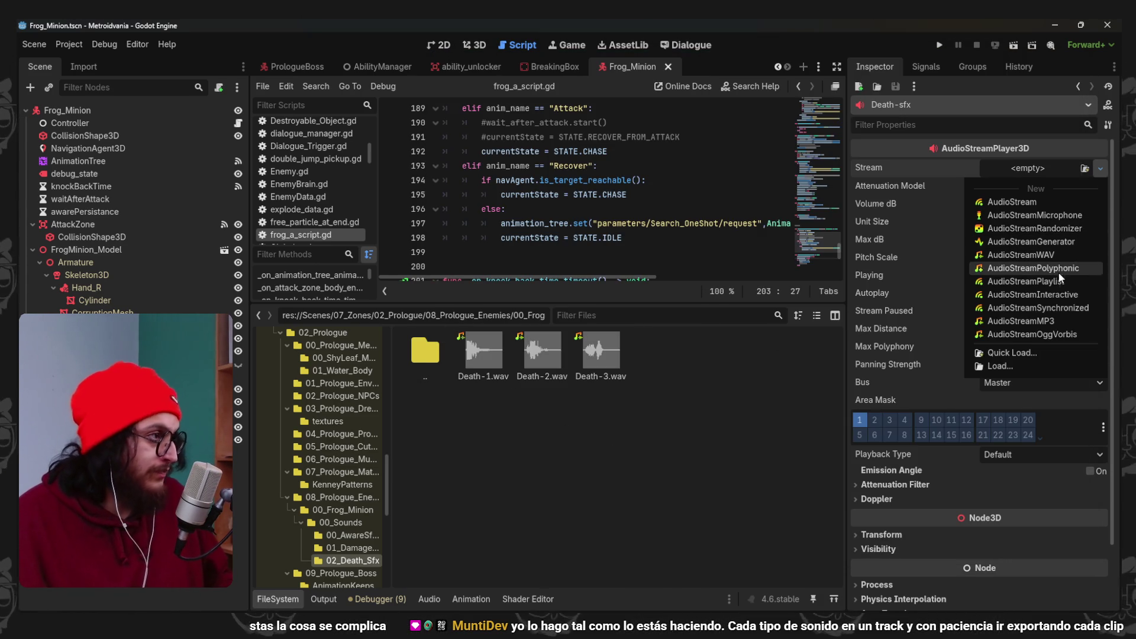
click(1034, 228)
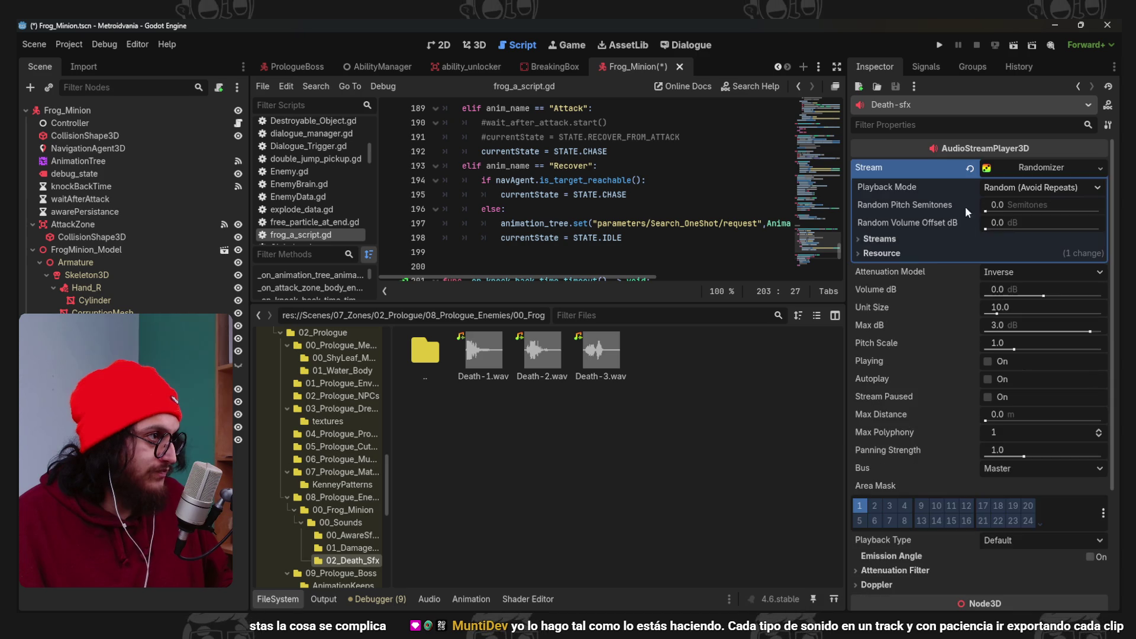
click(887, 238)
click(982, 259)
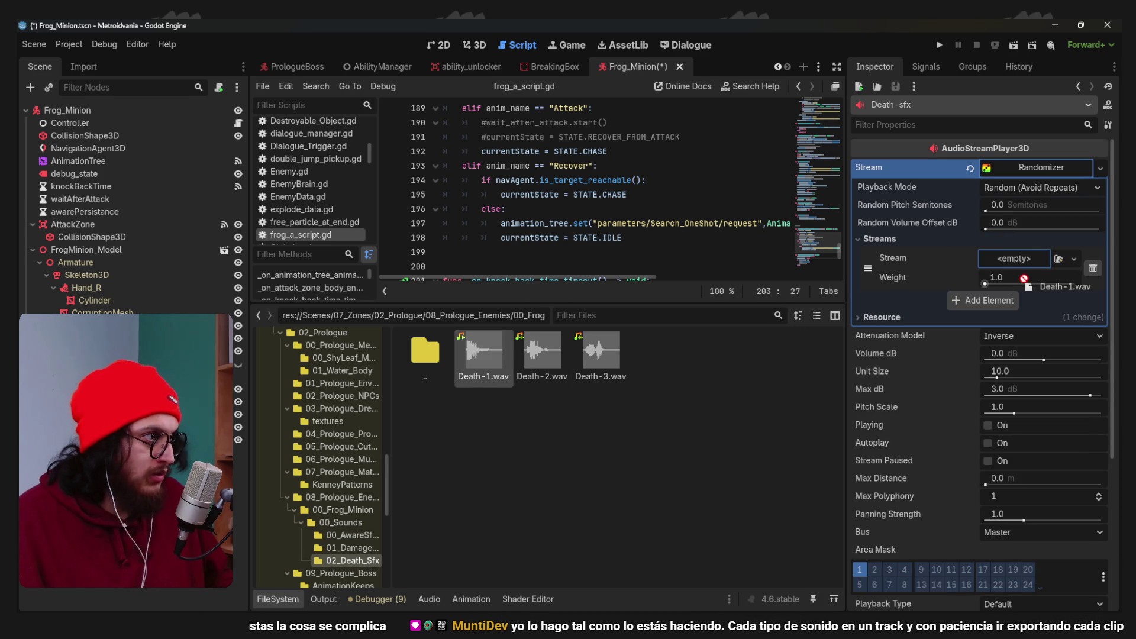
drag(1009, 272, 1012, 271)
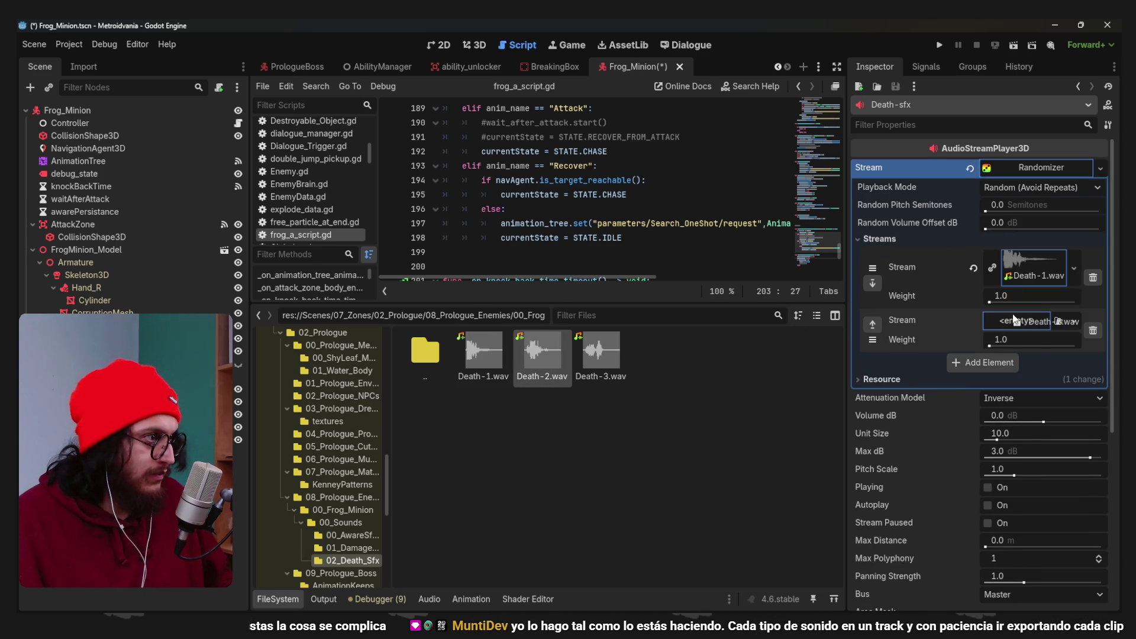
drag(1014, 319, 1015, 321)
drag(1061, 364, 1022, 383)
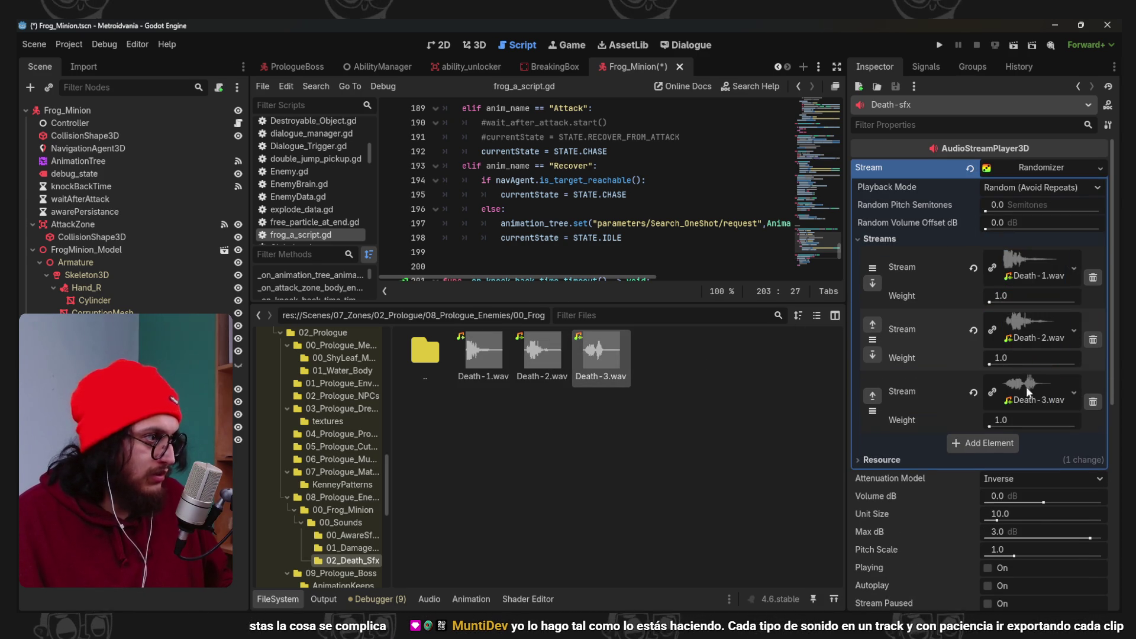
Save the Frog_Minion scene.
click(278, 598)
click(556, 238)
key(ctrl+s)
scroll(649, 221, up, 20)
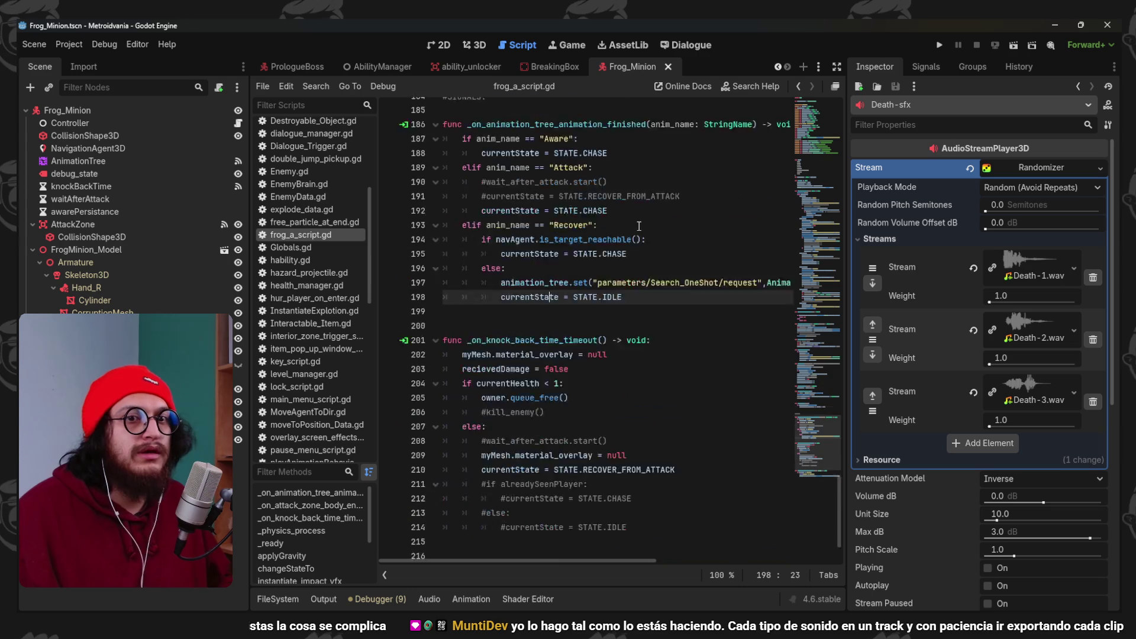
Scroll through the frog script around the death_sfx variable declaration.
scroll(635, 233, up, 20)
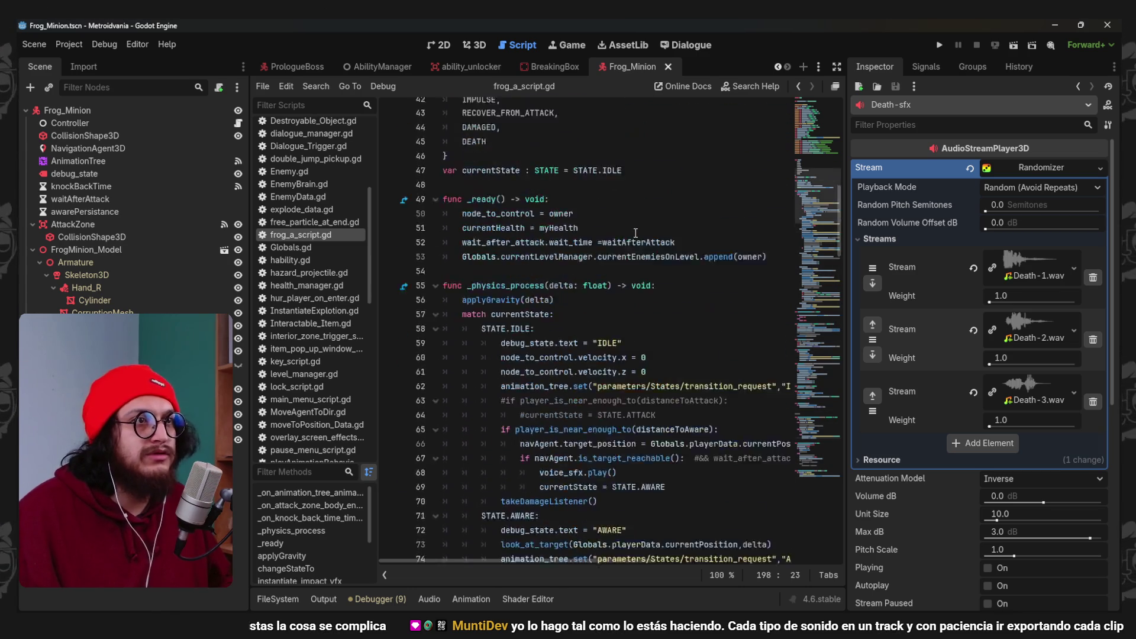
drag(525, 342, 526, 340)
double_click(526, 338)
scroll(646, 393, down, 4)
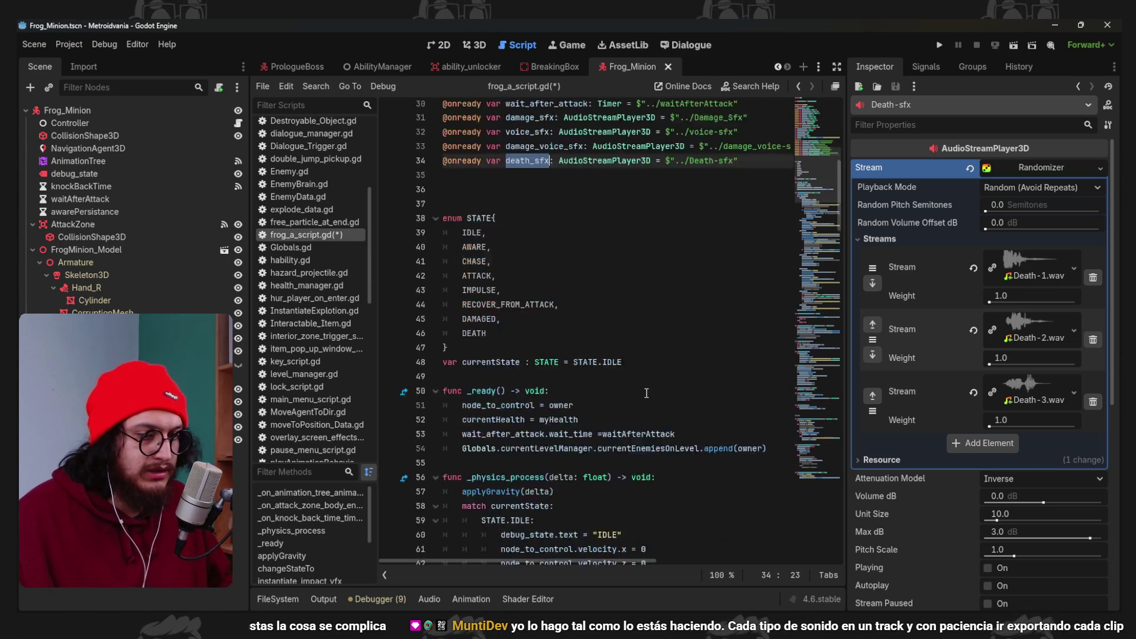
scroll(646, 393, down, 20)
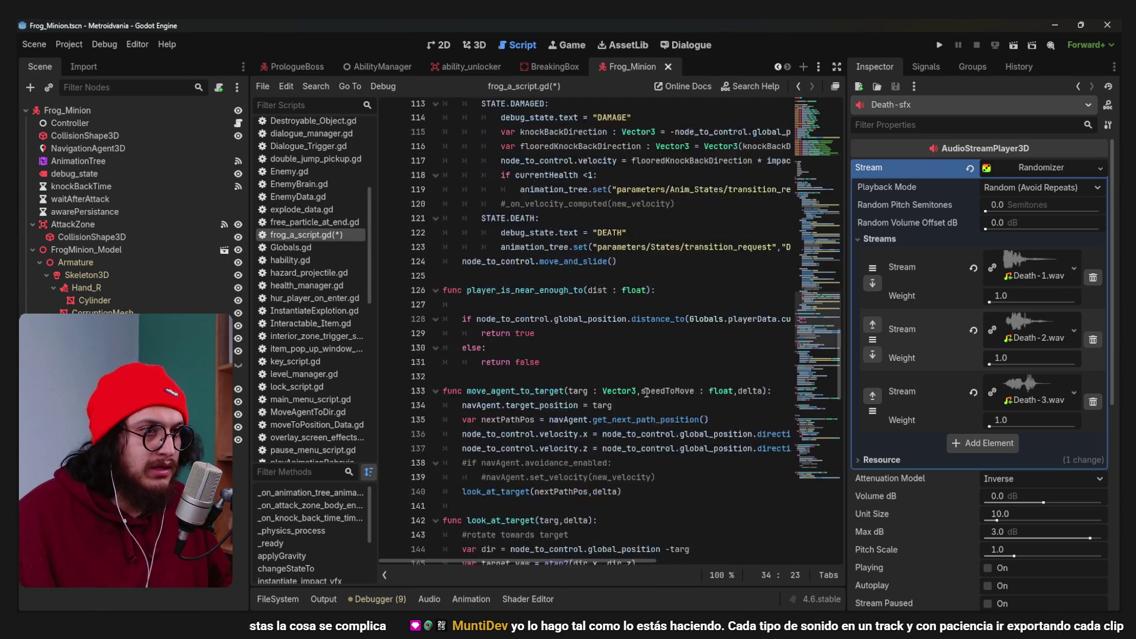
scroll(646, 393, down, 8)
scroll(640, 371, up, 8)
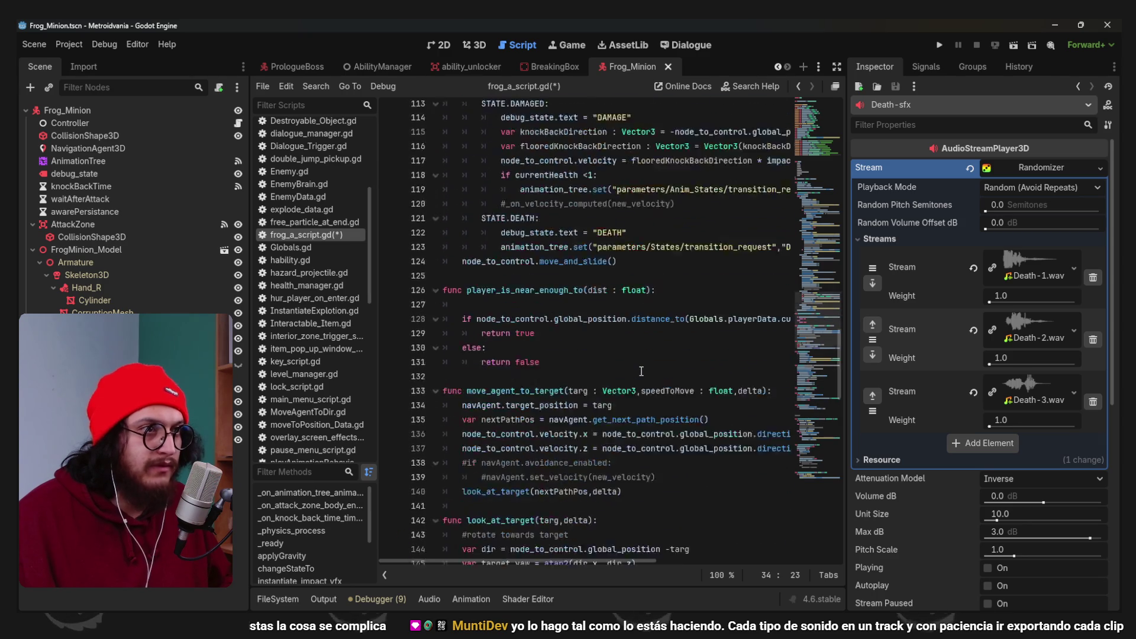
scroll(640, 371, up, 12)
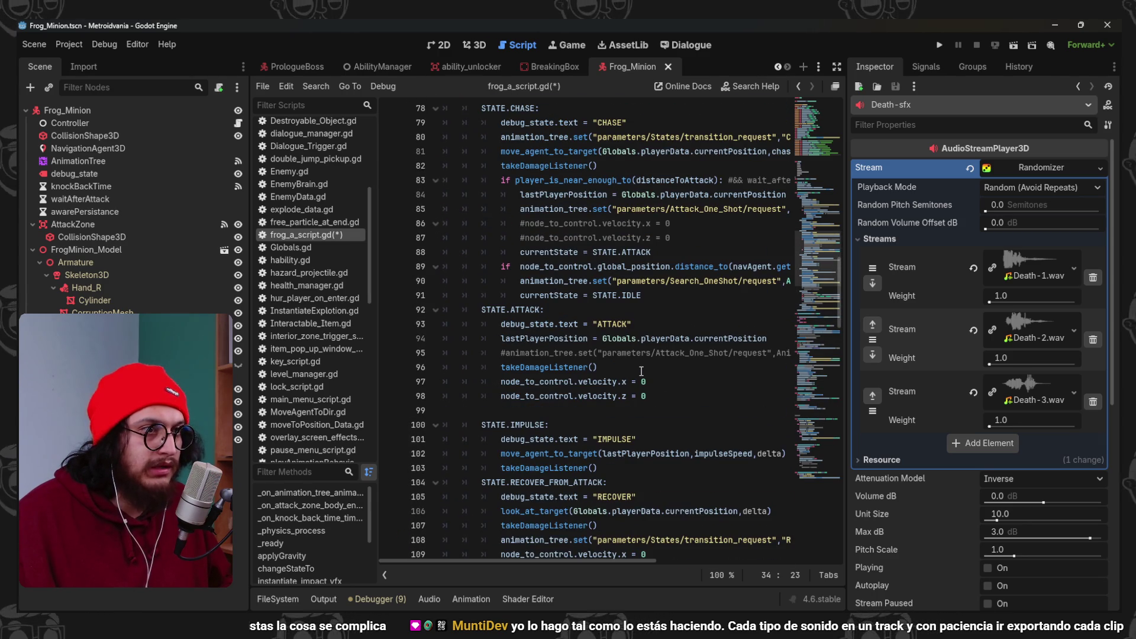
scroll(640, 371, down, 8)
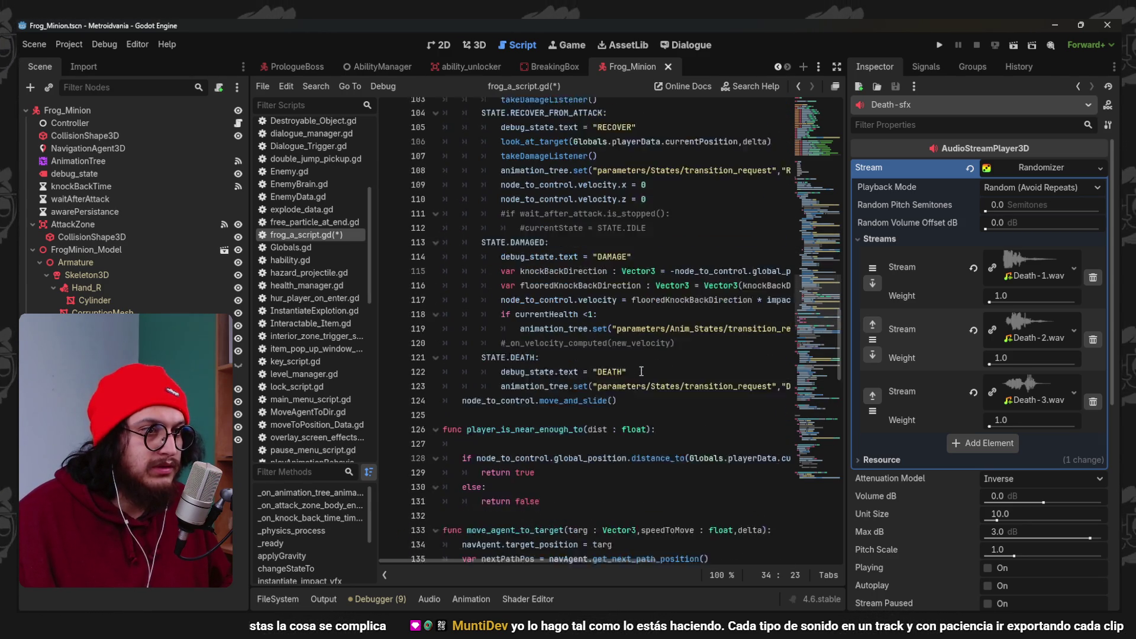
scroll(640, 371, down, 3)
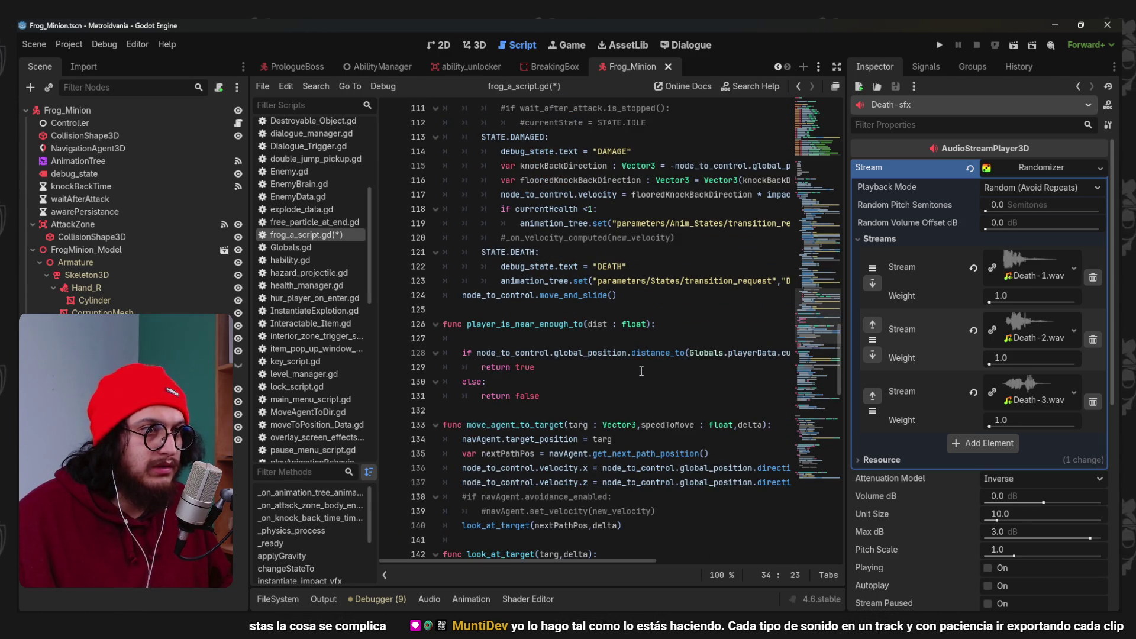
Search the script for DEATH and step through every match before closing the search.
double_click(521, 252)
key(ctrl+f)
click(674, 575)
click(673, 575)
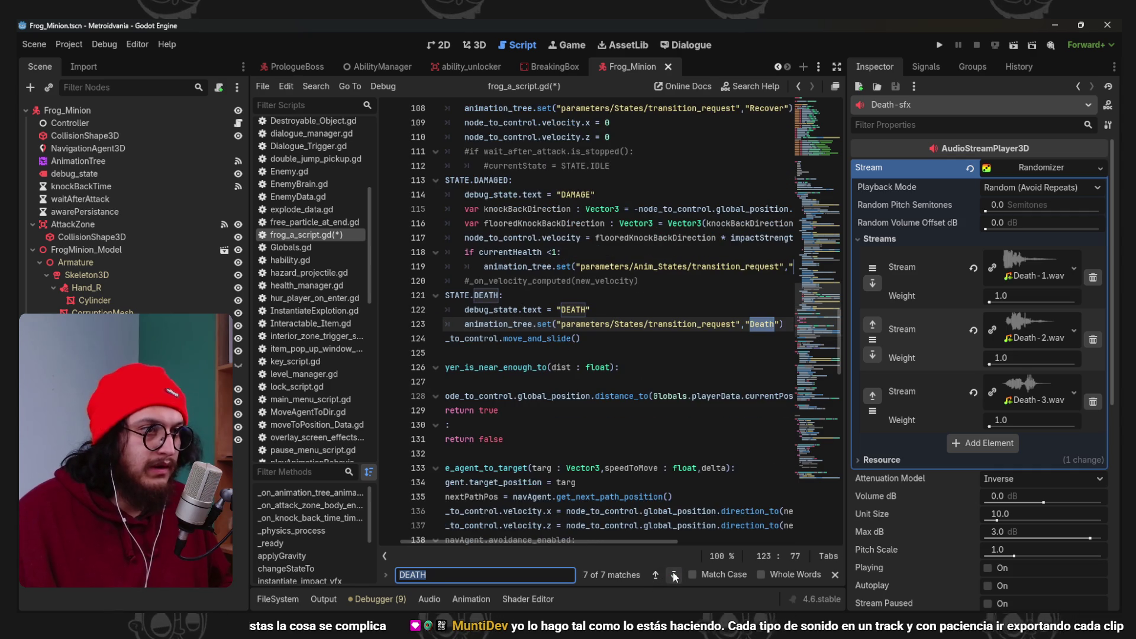
click(672, 574)
click(672, 575)
click(673, 574)
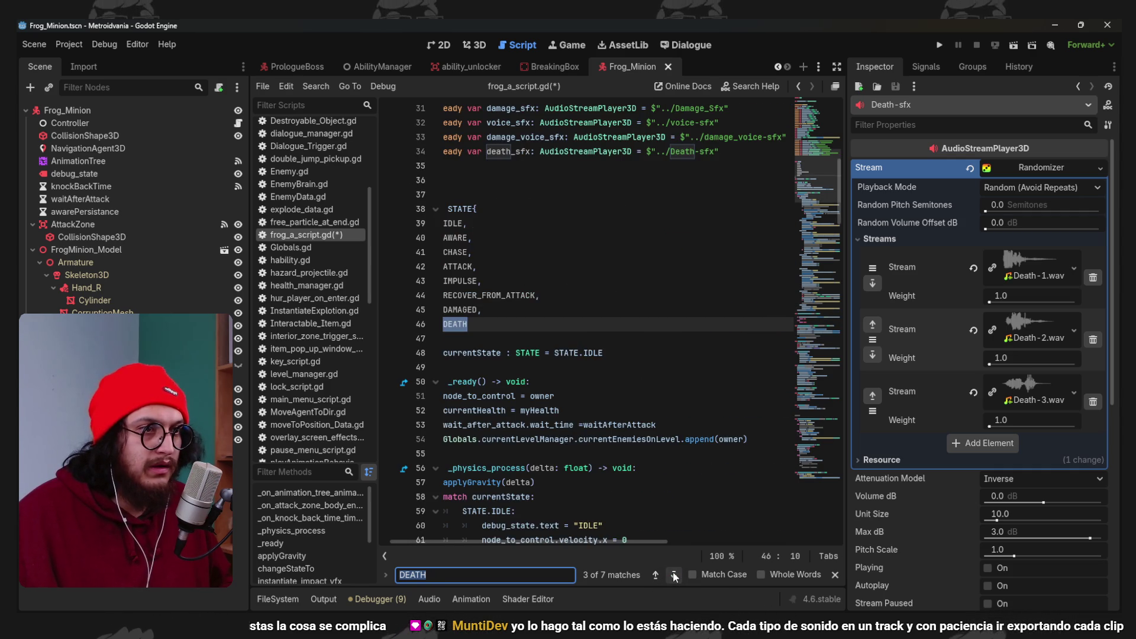
click(674, 575)
drag(605, 542, 568, 548)
click(674, 575)
click(673, 575)
click(674, 577)
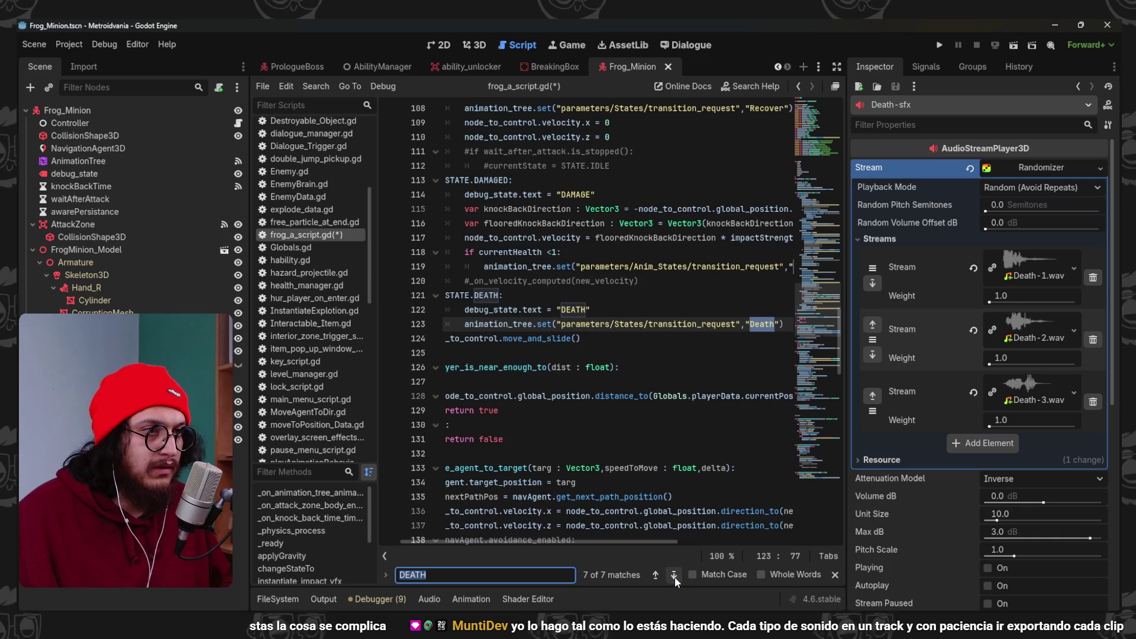
key(Escape)
Inspect the Death animation transition on line 123 and save the script.
click(571, 339)
click(505, 323)
key(ctrl+s)
key(Up)
key(Up)
Scroll the script and place the caret on the blank line above #SIGNALS.
scroll(596, 532, down, 6)
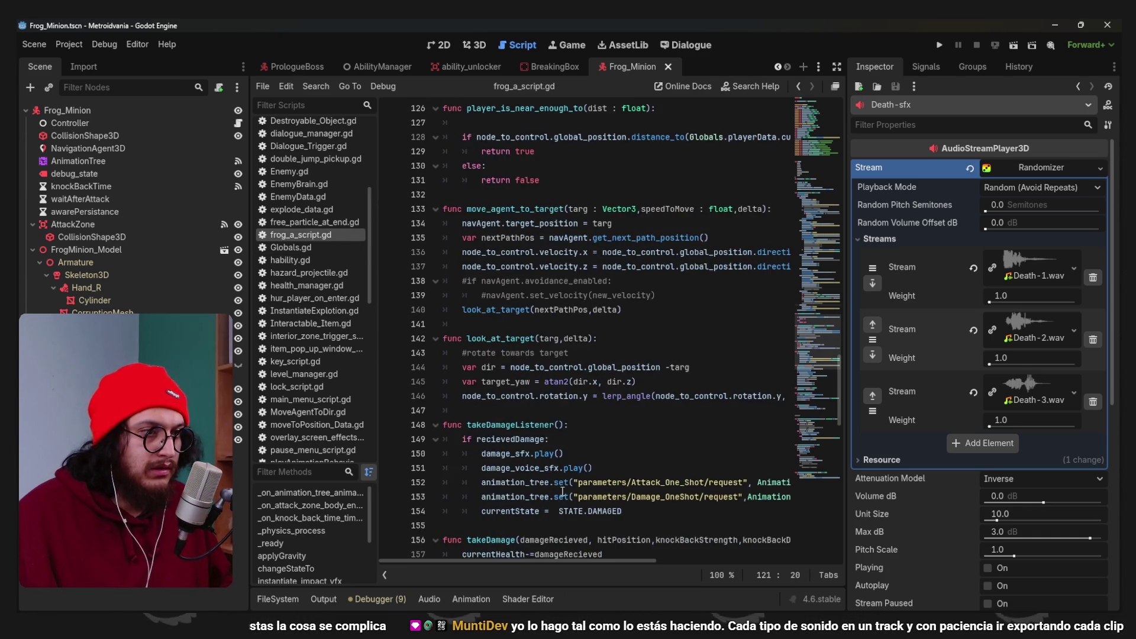
scroll(557, 419, down, 6)
mouse_move(527, 251)
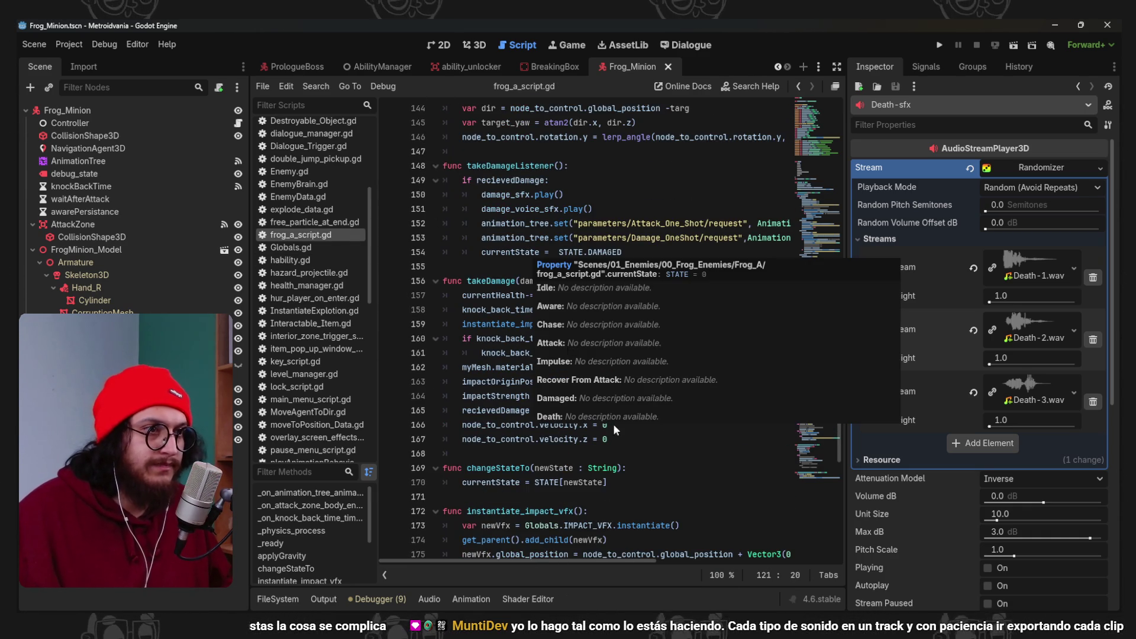
click(539, 468)
scroll(621, 450, down, 3)
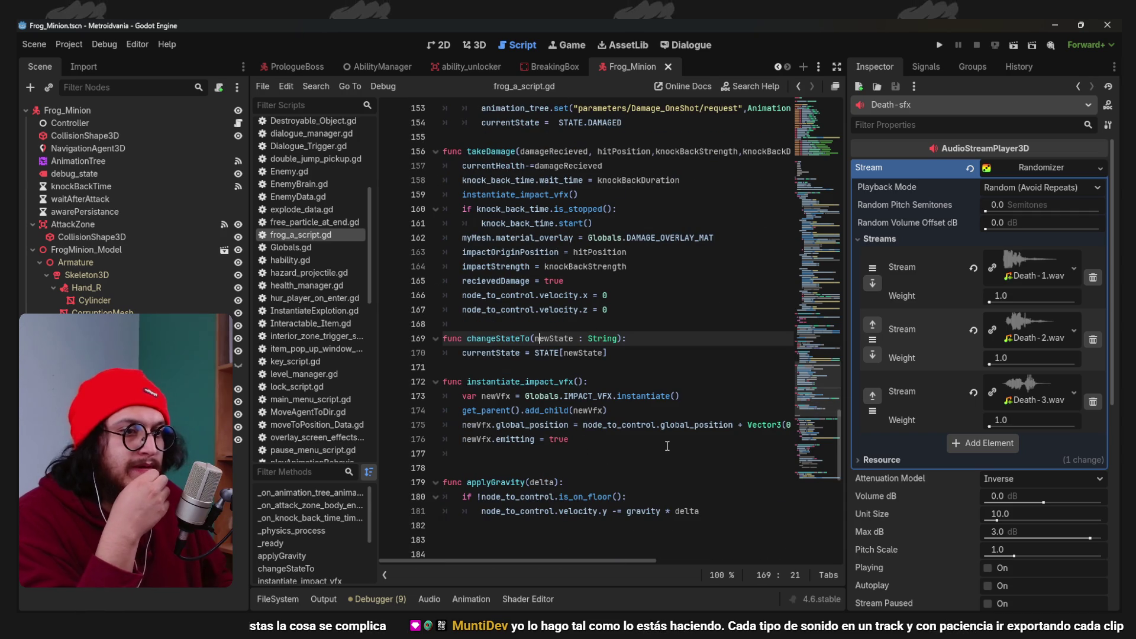
scroll(657, 438, up, 2)
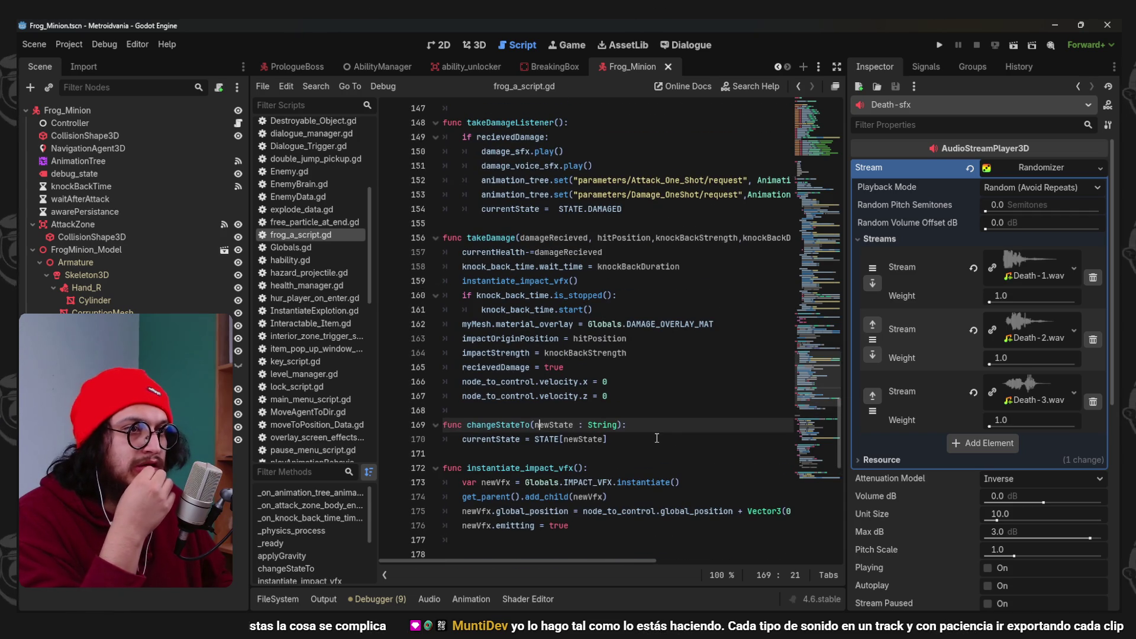
scroll(640, 366, up, 2)
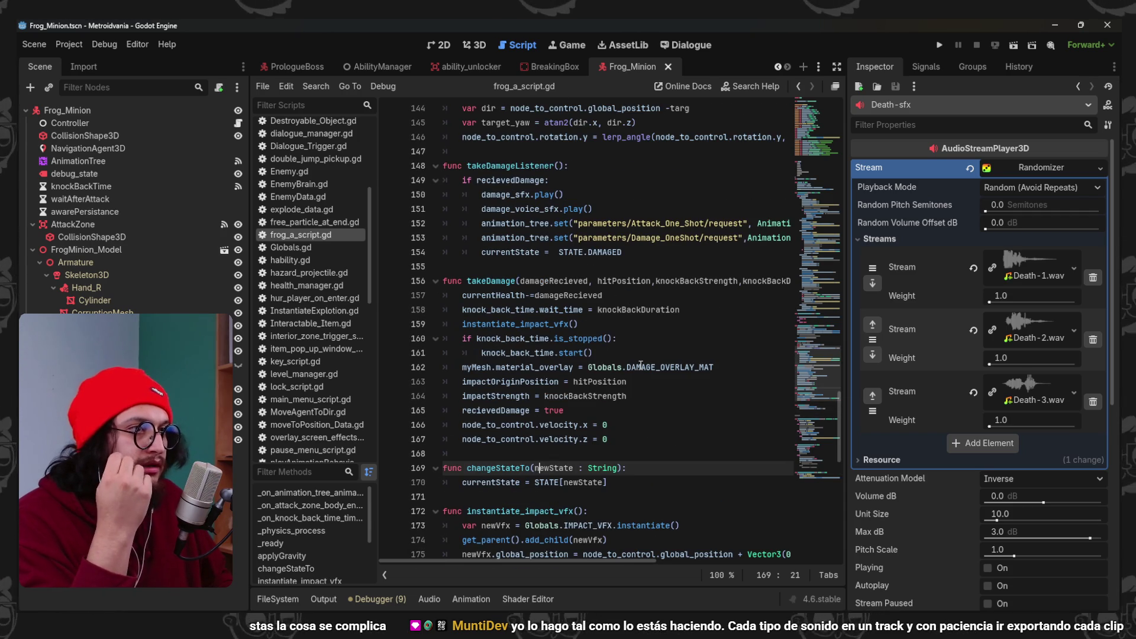
scroll(640, 365, down, 5)
scroll(640, 366, down, 3)
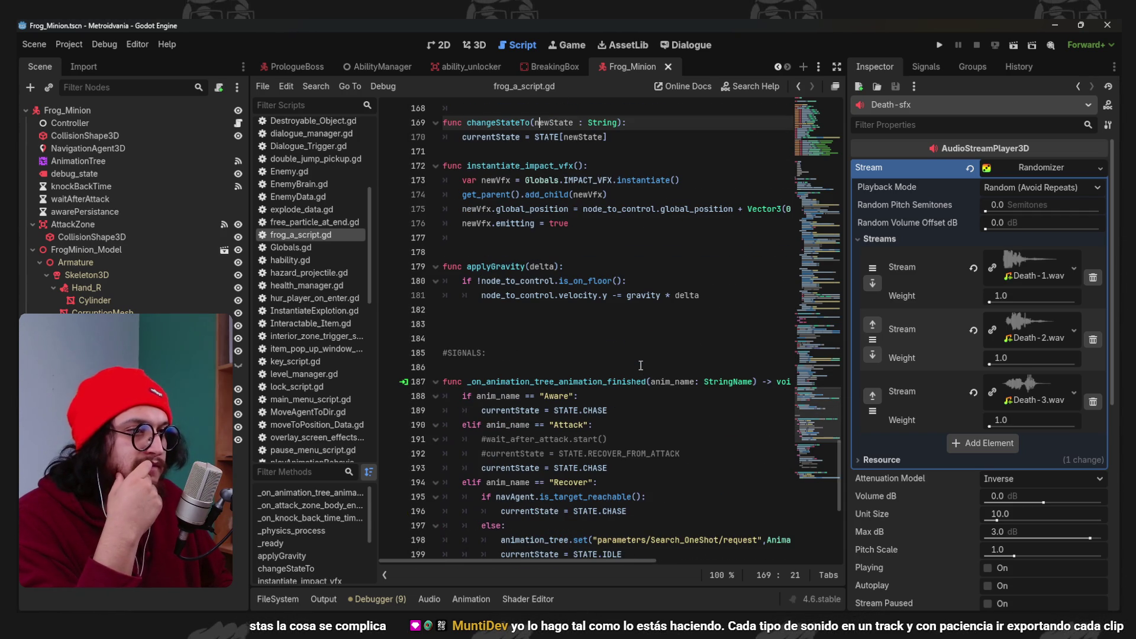
click(608, 346)
Delete the extra blank line above #SIGNALS and move to the knockback timeout handler.
key(Up)
key(BackSpace)
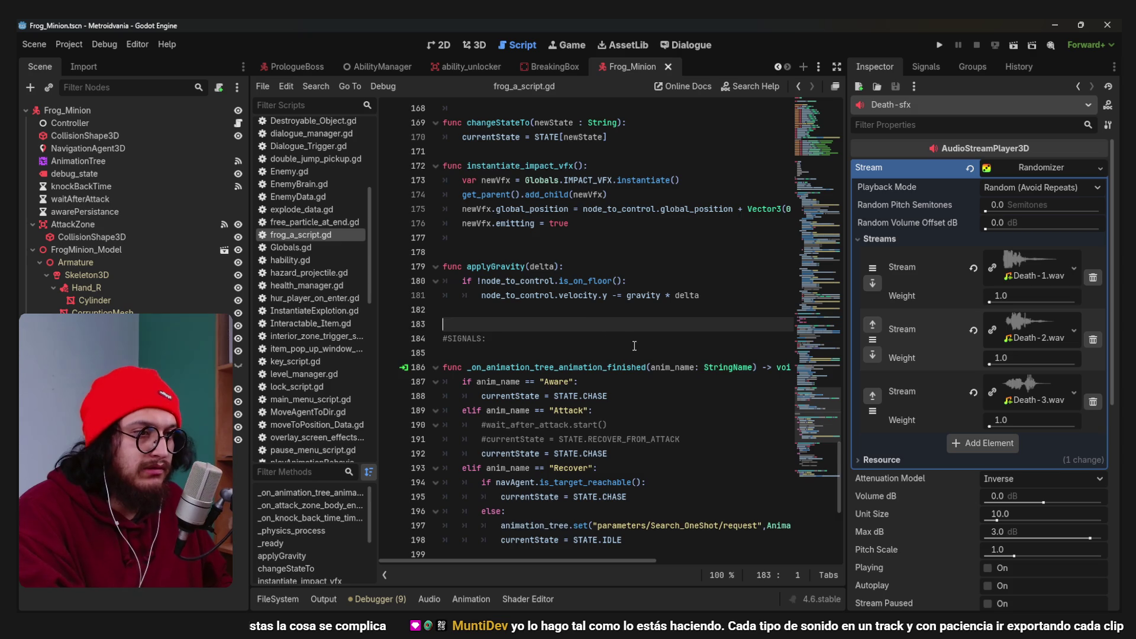
scroll(634, 345, down, 3)
scroll(634, 346, down, 4)
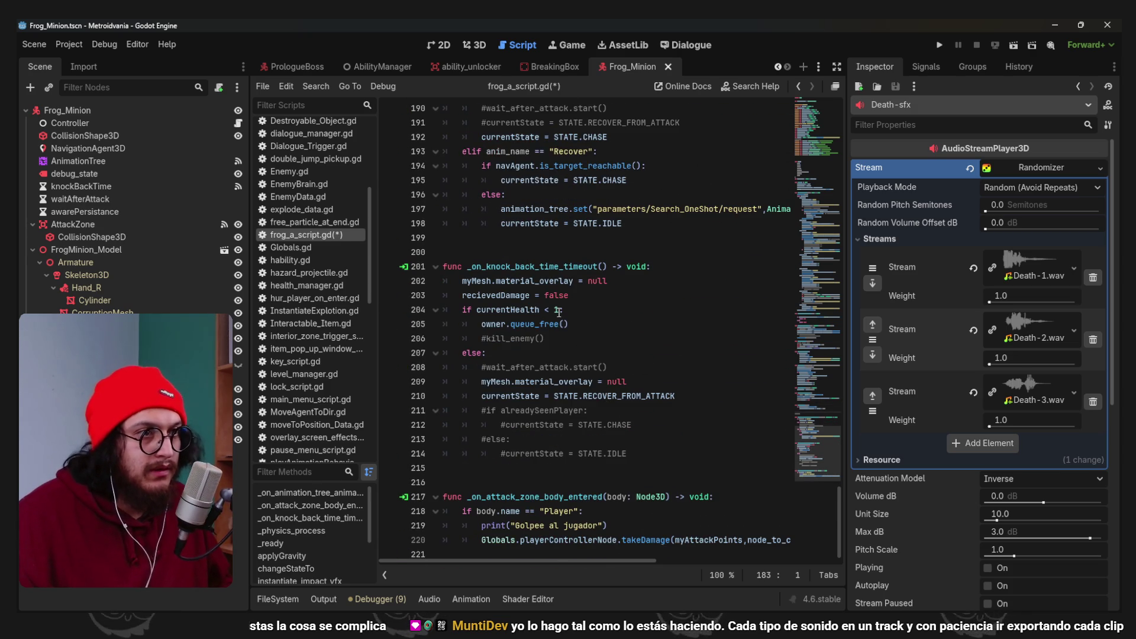
click(550, 267)
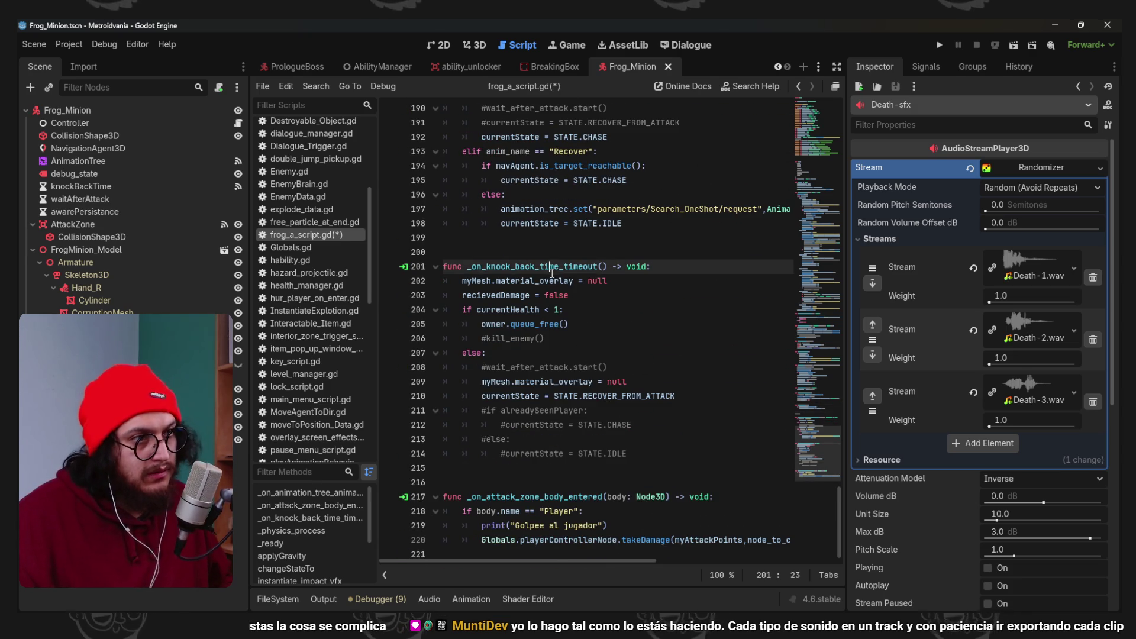
click(484, 339)
click(539, 367)
double_click(628, 396)
Add currentState = STATE.DEATH under the health check and save the script.
click(509, 309)
click(496, 324)
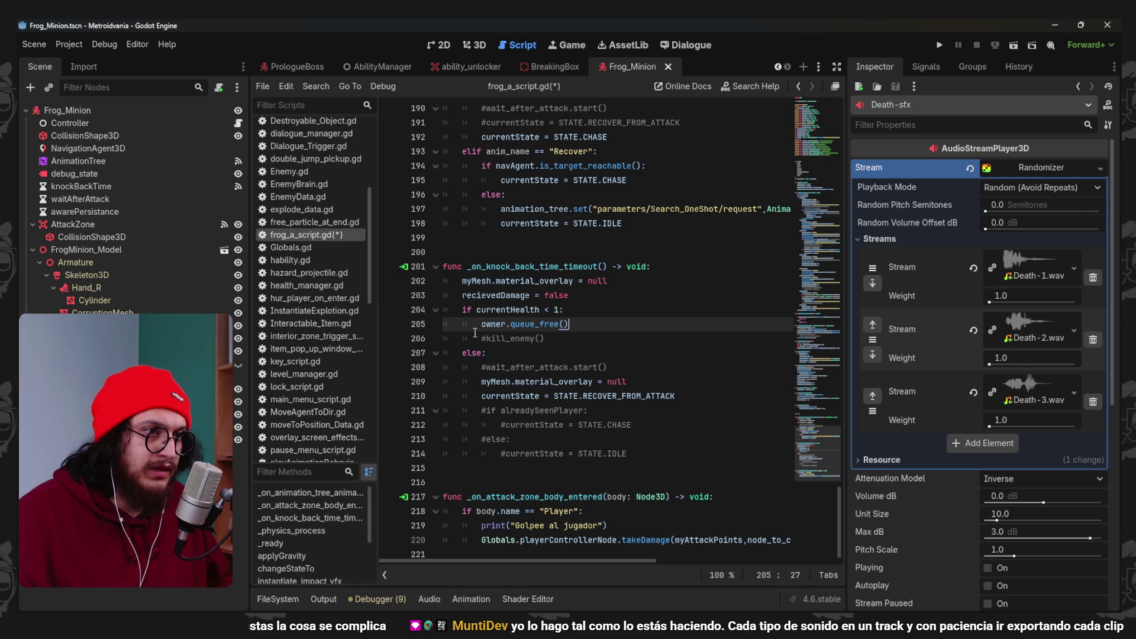
text(#)
click(582, 309)
key(Return)
text(current)
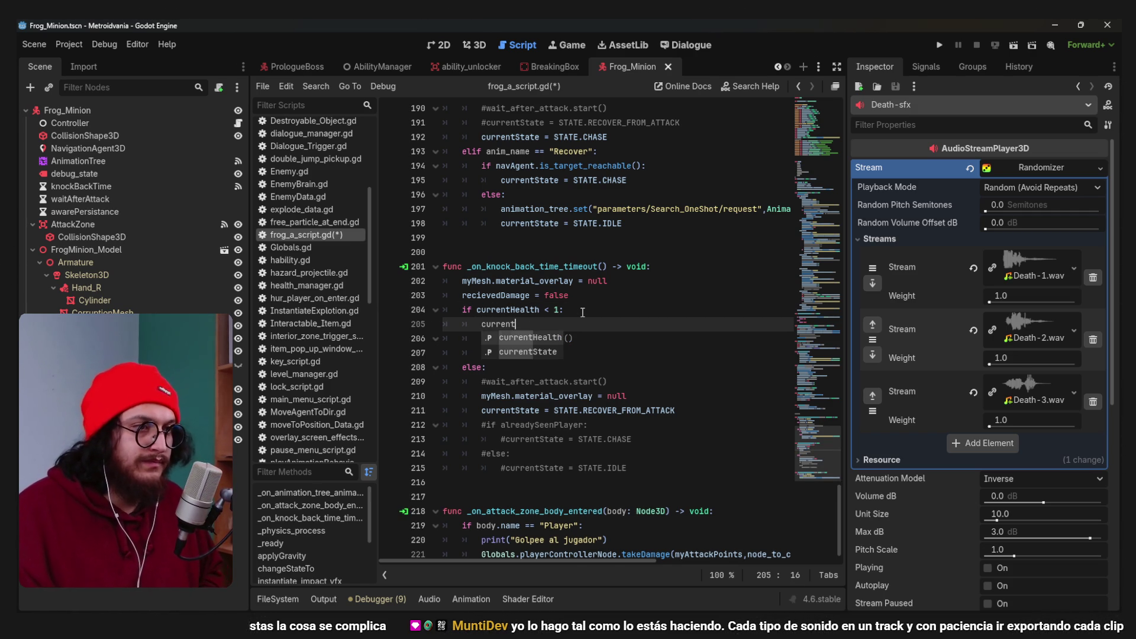
text(State = STATE.)
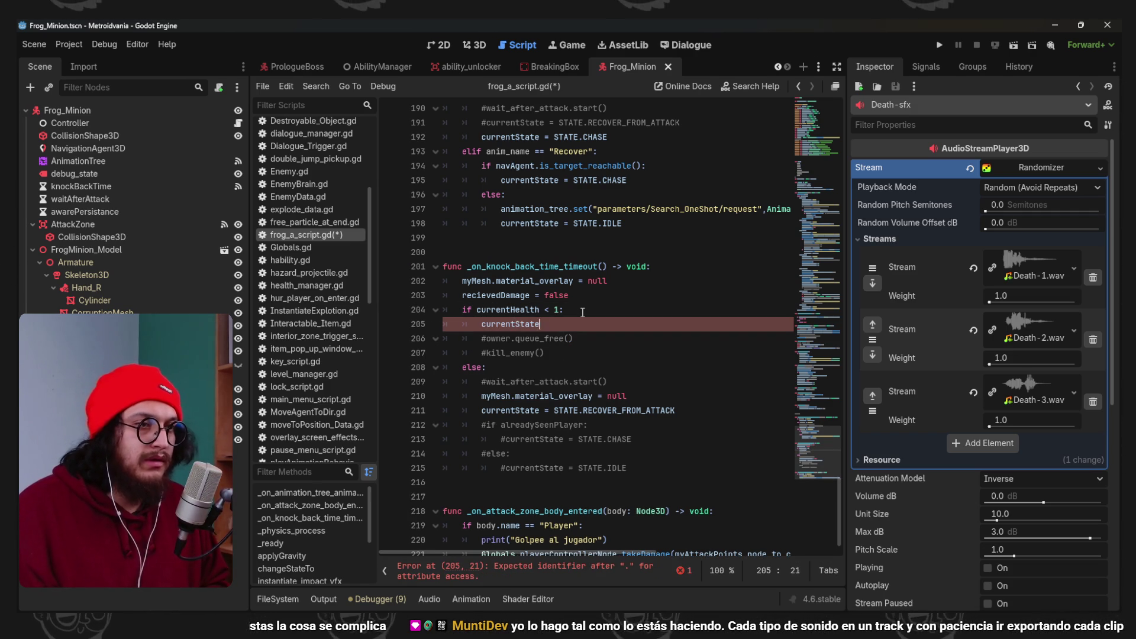
text(DEATH)
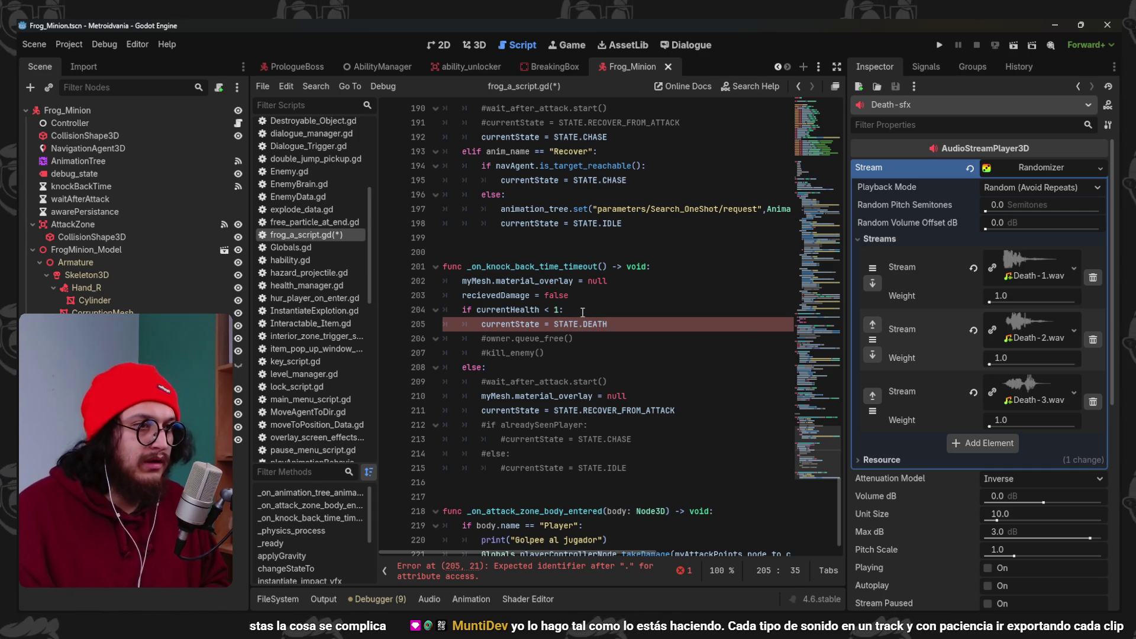
key(ctrl+shift+Return)
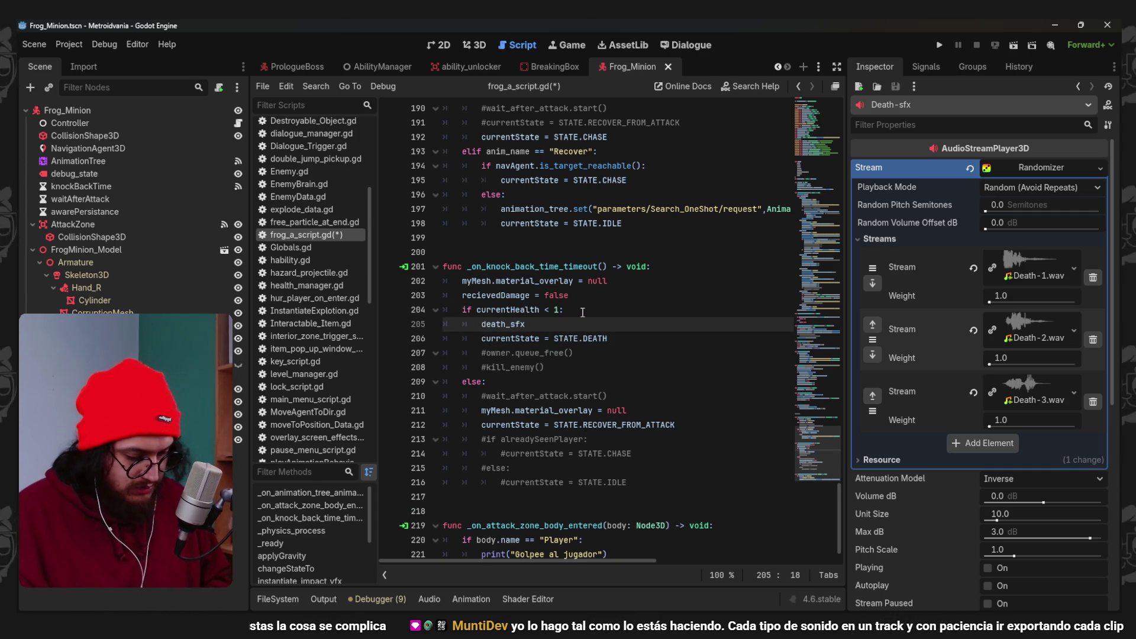
text(.play())
key(ctrl+s)
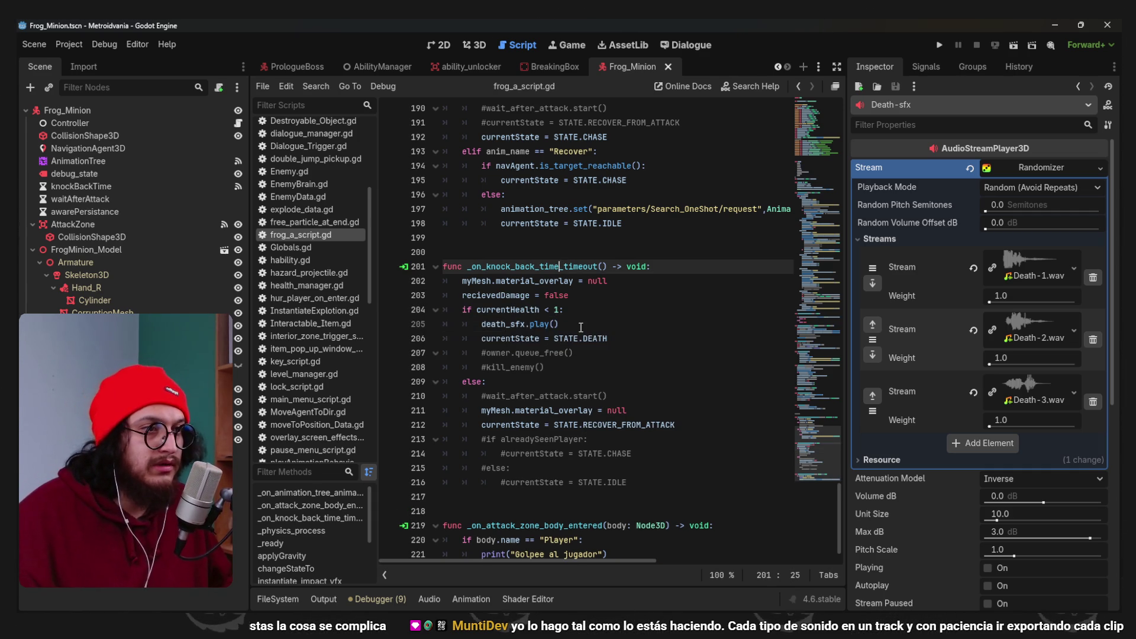
double_click(594, 338)
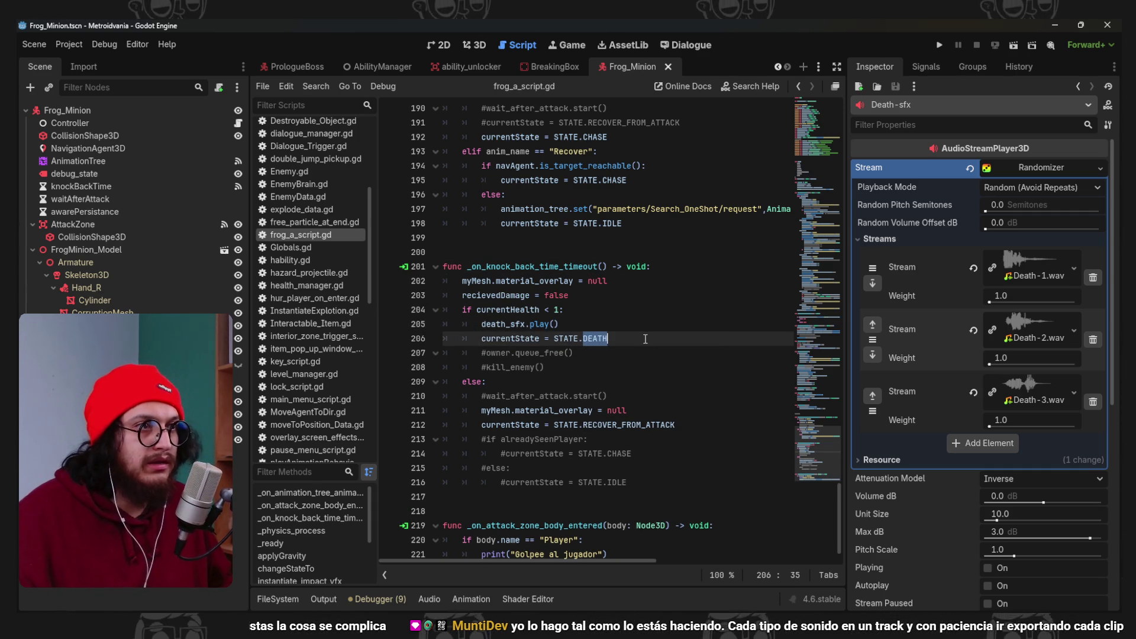
scroll(643, 349, up, 6)
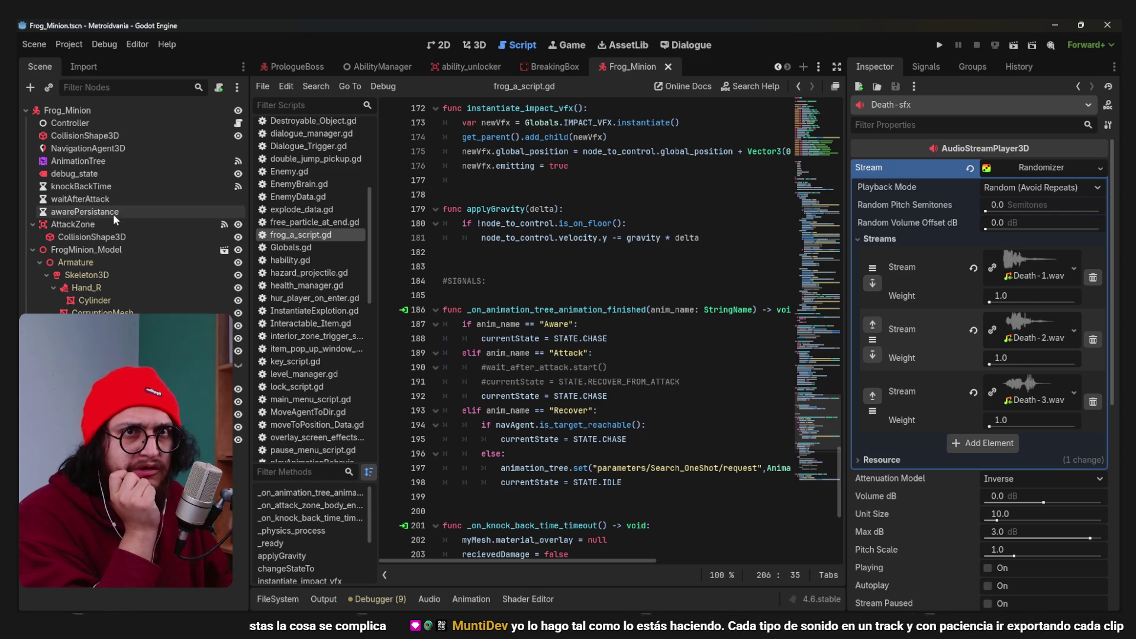
click(94, 160)
Try an Animation node in the AnimationTree graph, delete it, and collapse the bottom panel.
click(591, 552)
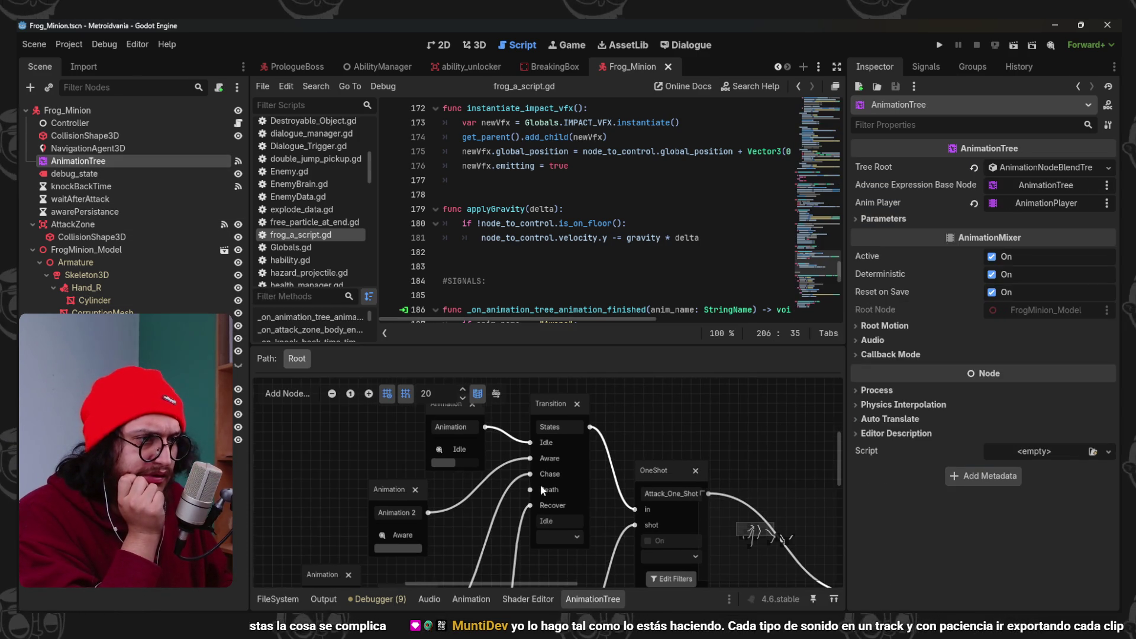
scroll(546, 530, down, 3)
right_click(326, 452)
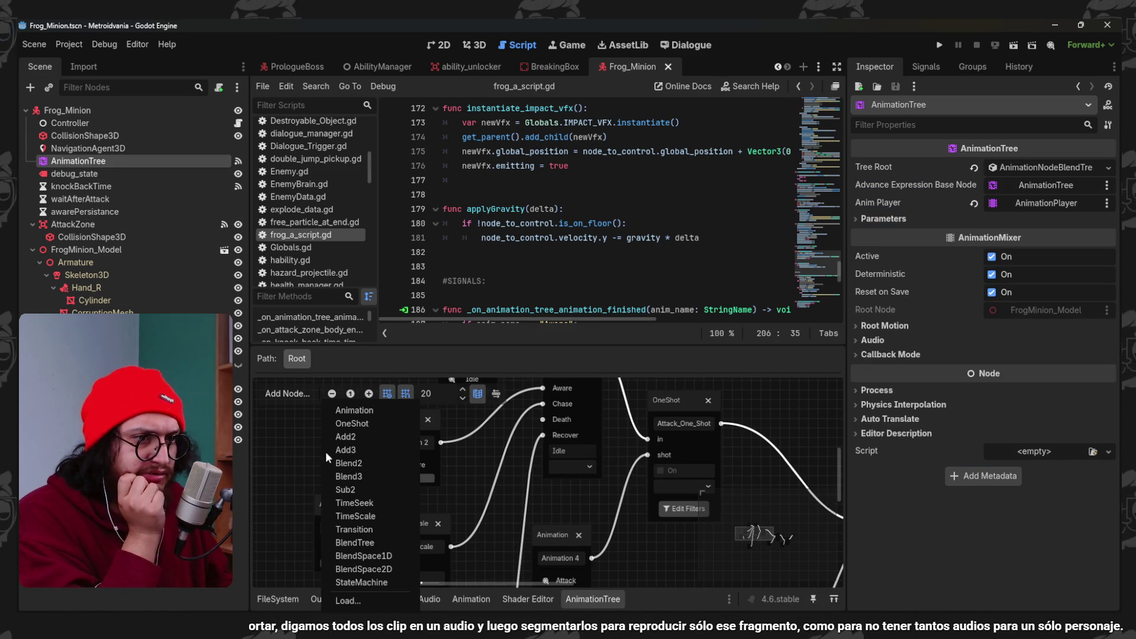
click(349, 414)
click(354, 501)
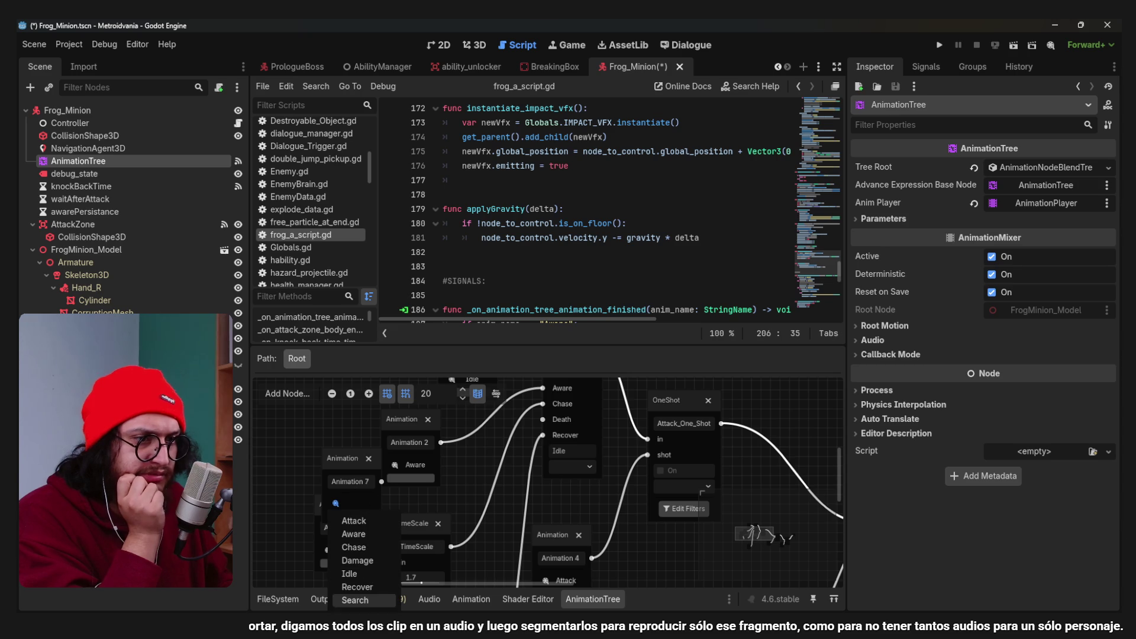
click(371, 460)
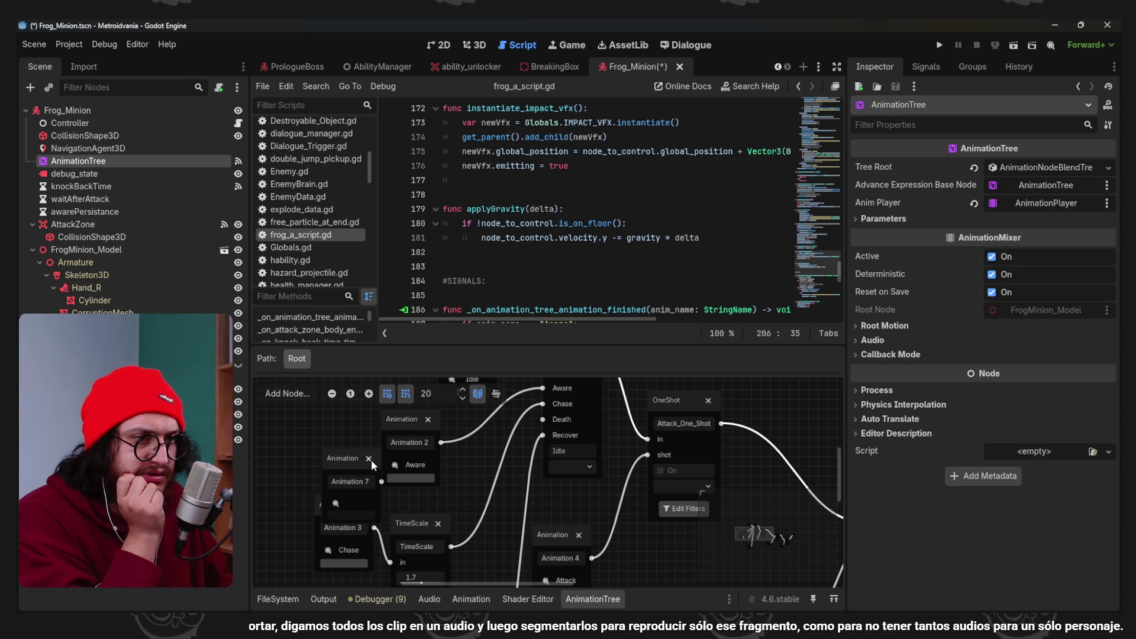
click(368, 457)
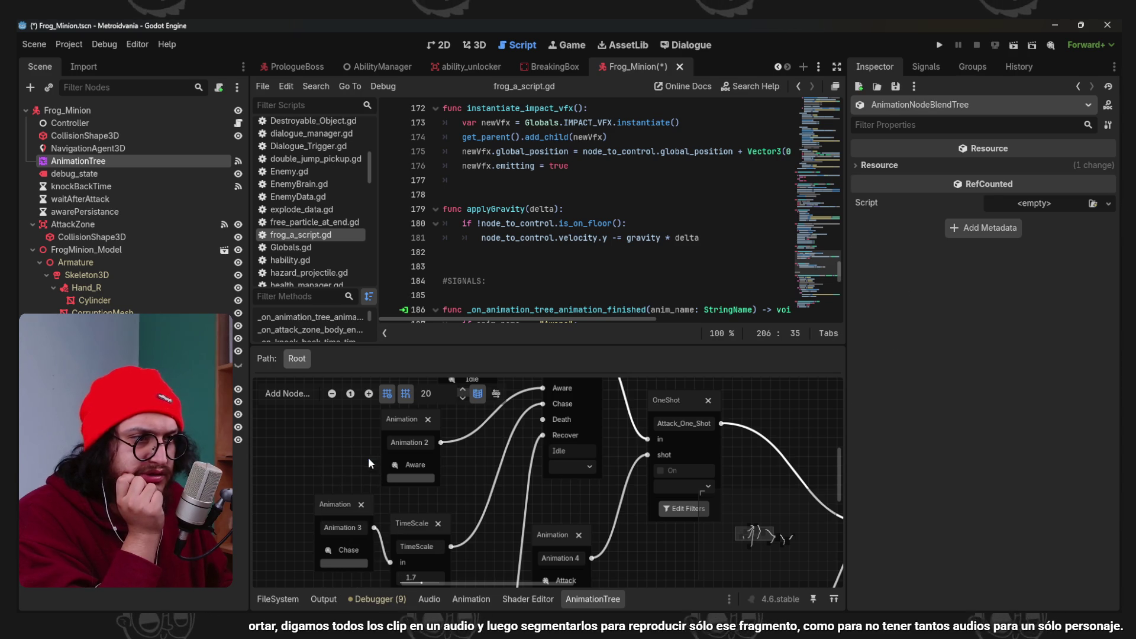
click(598, 594)
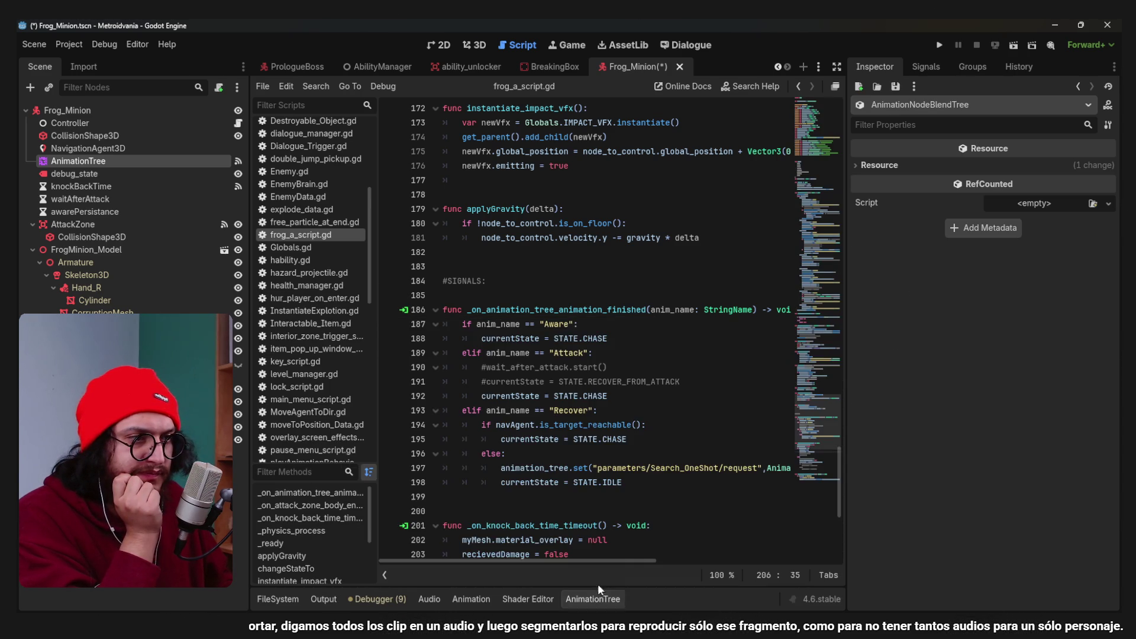
scroll(567, 315, up, 10)
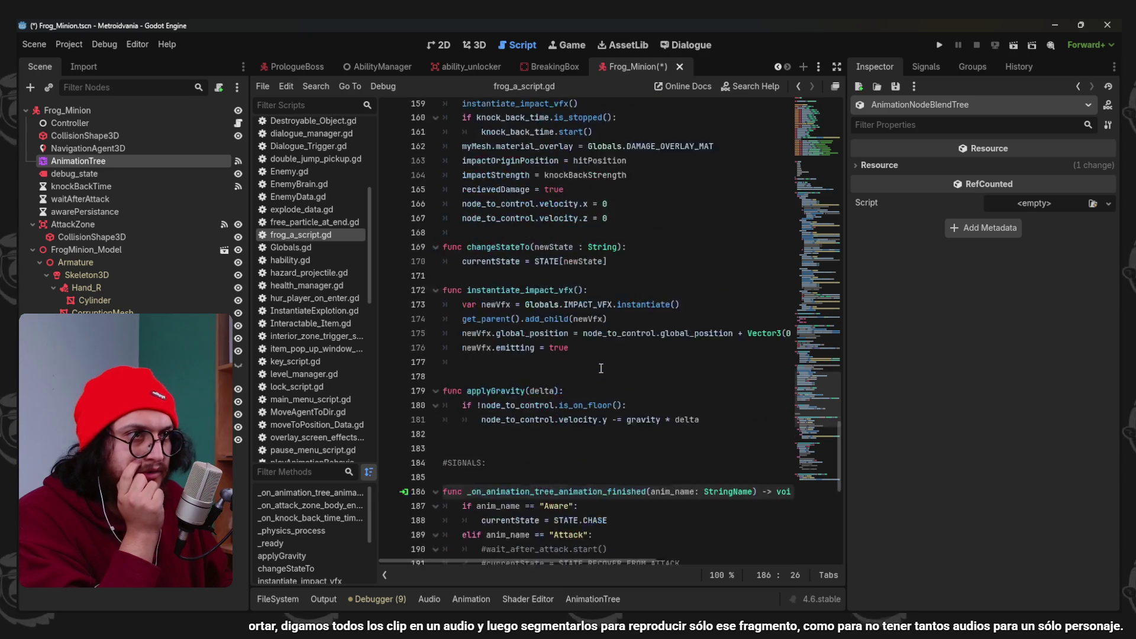
Add 'await get_tree().create_timer(0.2).timeout' to the DEATH state.
scroll(601, 369, up, 13)
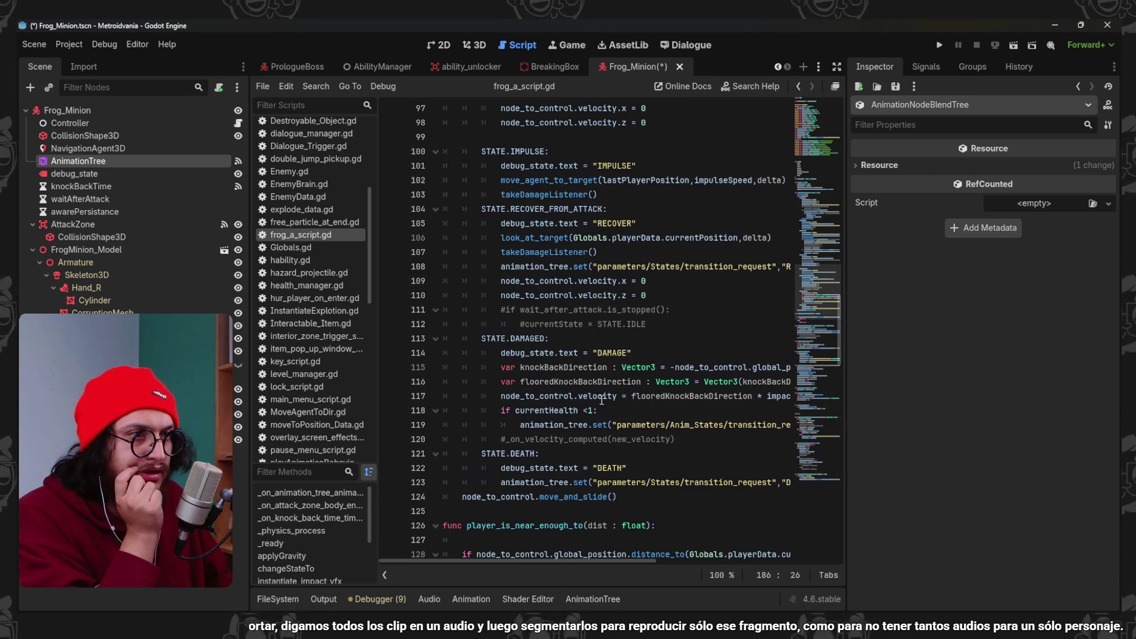
scroll(599, 393, up, 4)
scroll(591, 391, down, 7)
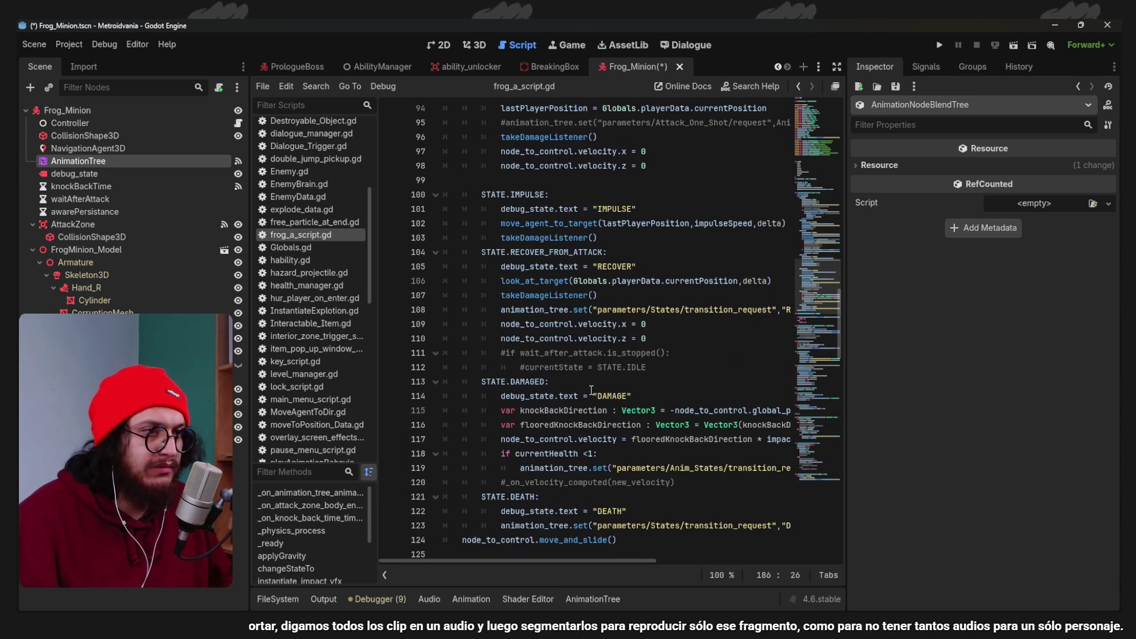
key(ctrl+shift+Return)
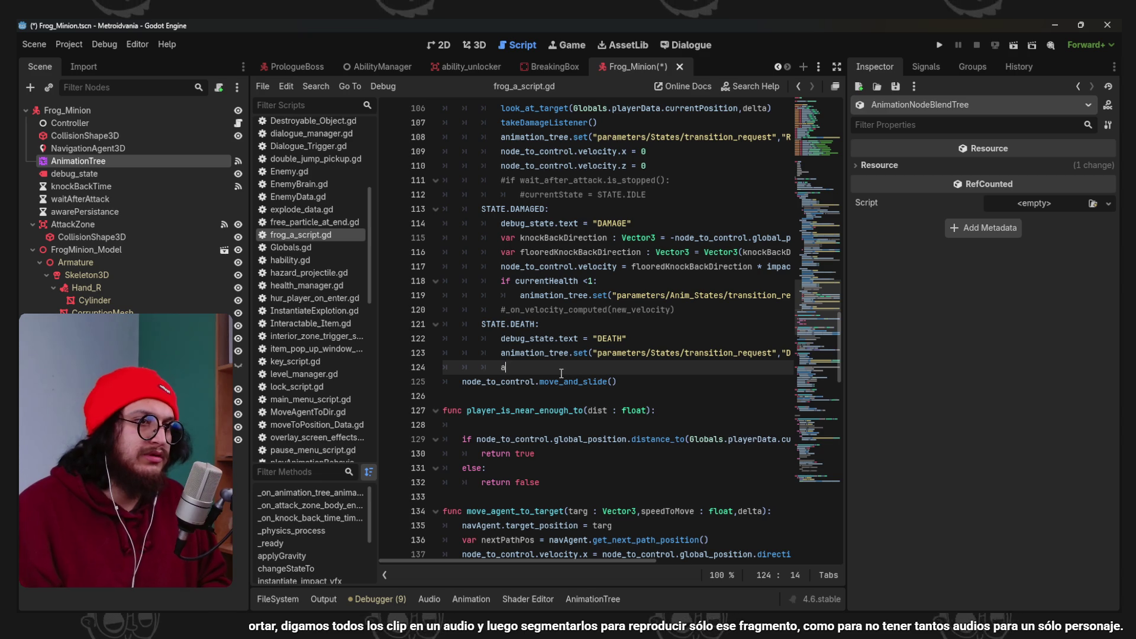
text(wait get_)
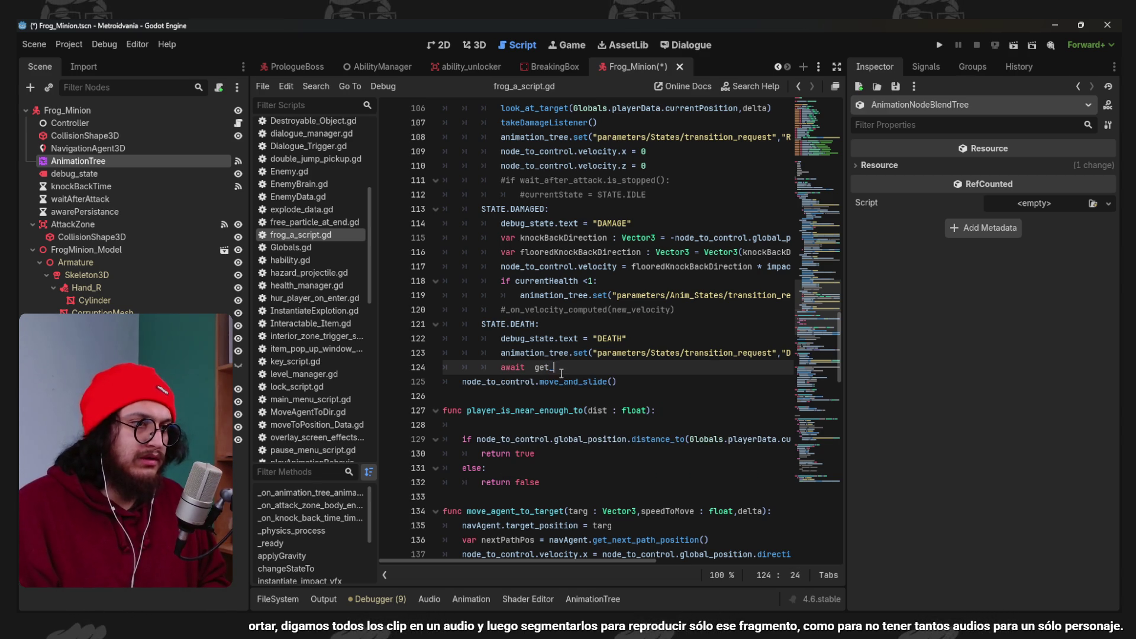
text(tree().create_t)
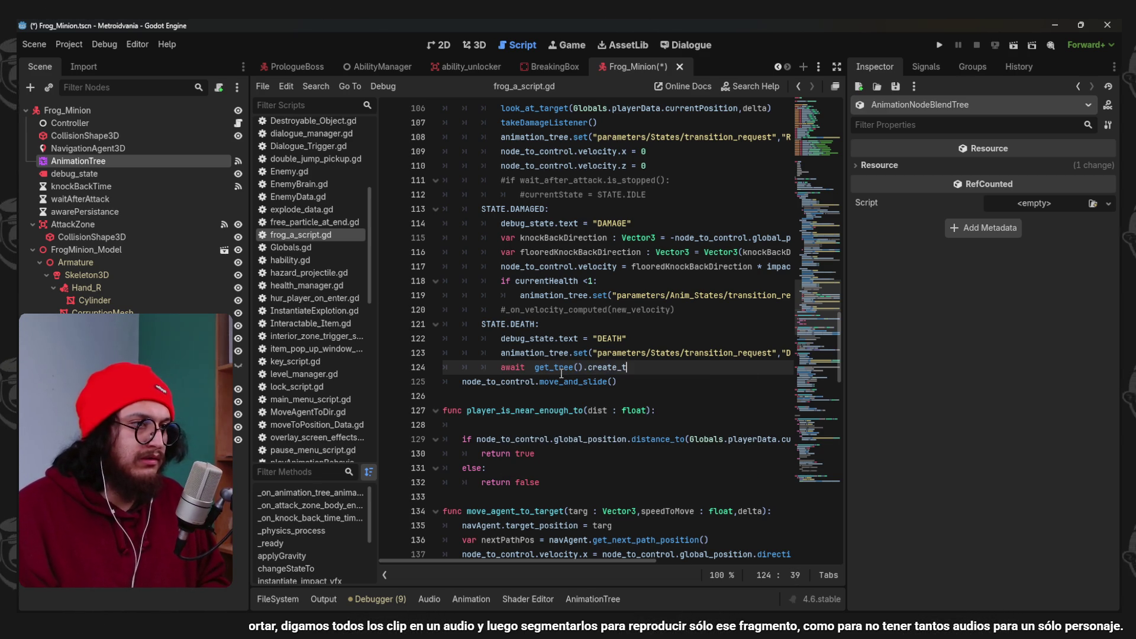
text(imer()
key(BackSpace)
text(2).timeout)
key(Return)
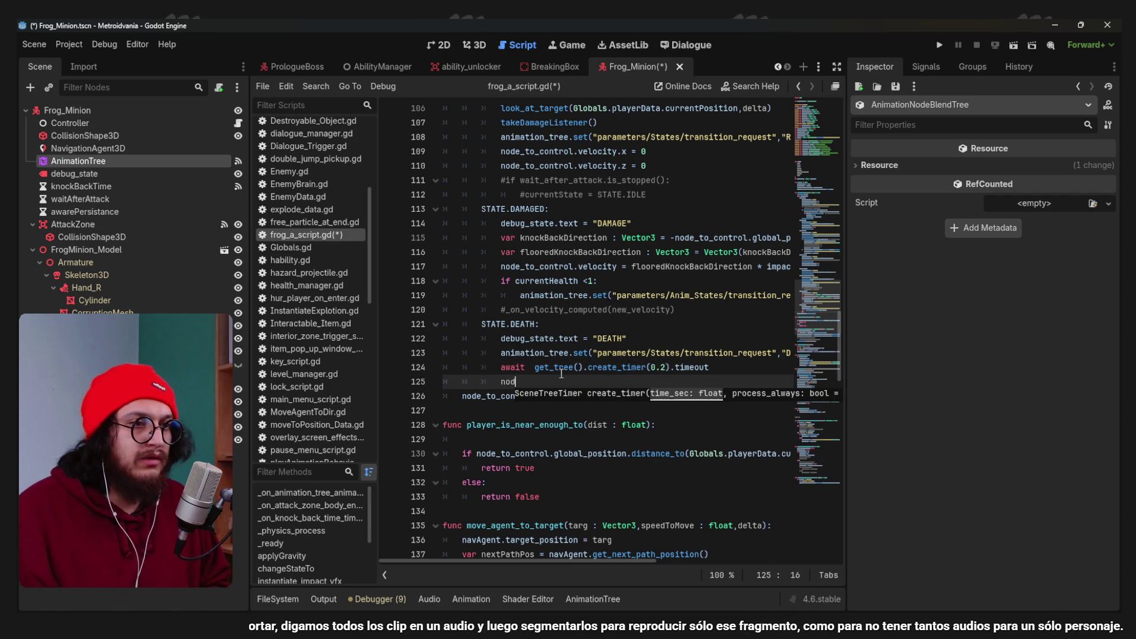
Add node_to_control.queue_free() on line 125 and save the script.
text(e_to_control.queue)
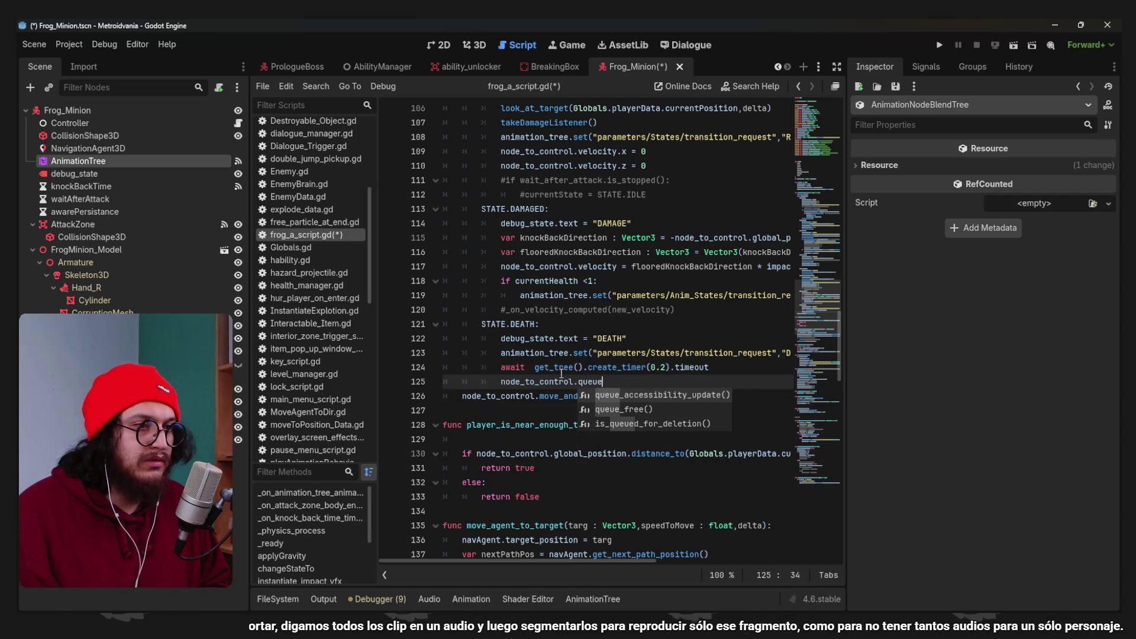
key(Down)
key(Return)
key(ctrl+s)
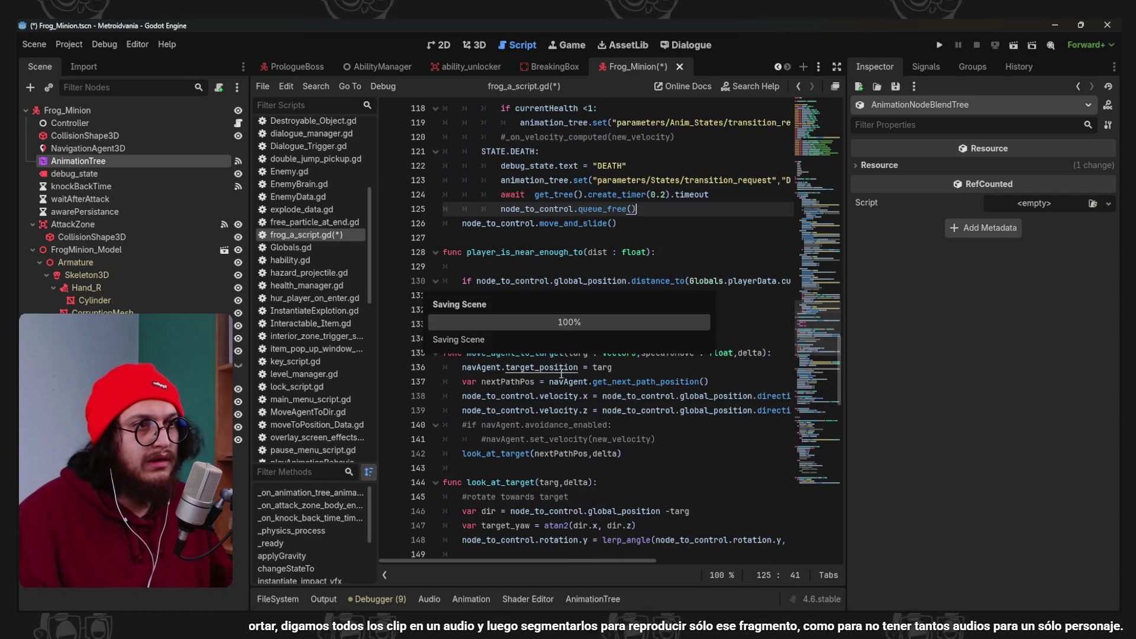
double_click(536, 382)
scroll(588, 243, down, 3)
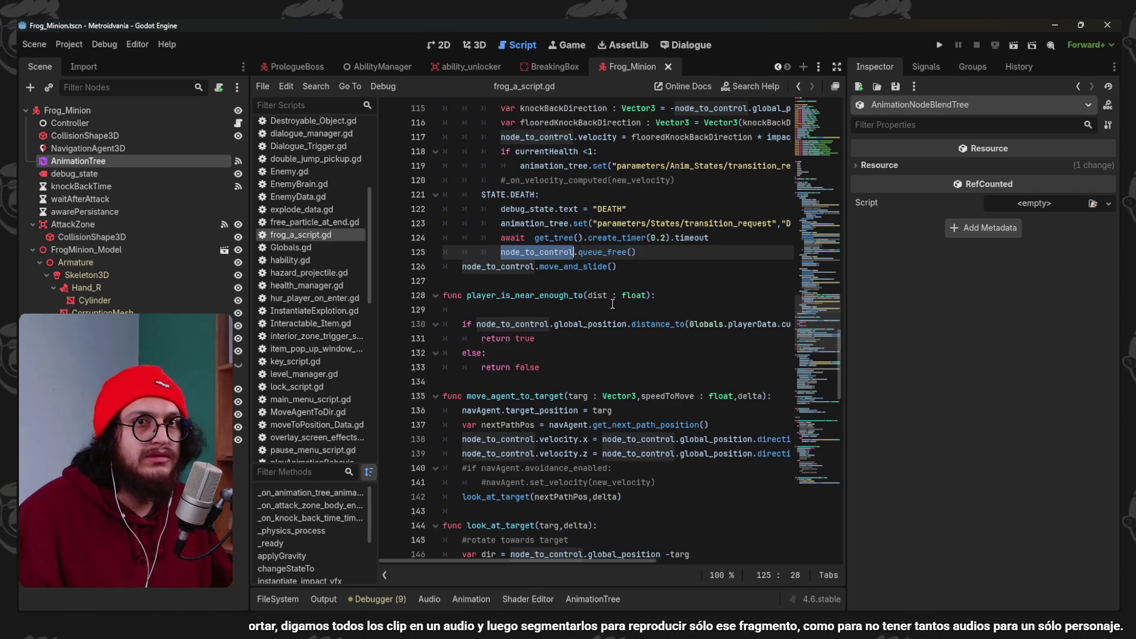
click(610, 258)
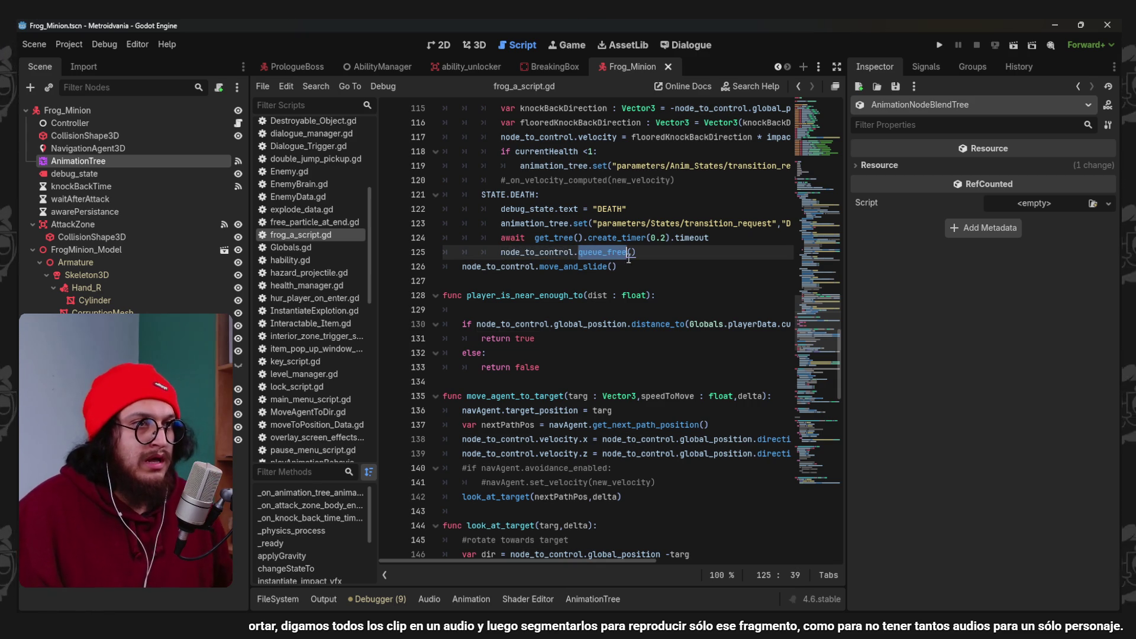
click(91, 110)
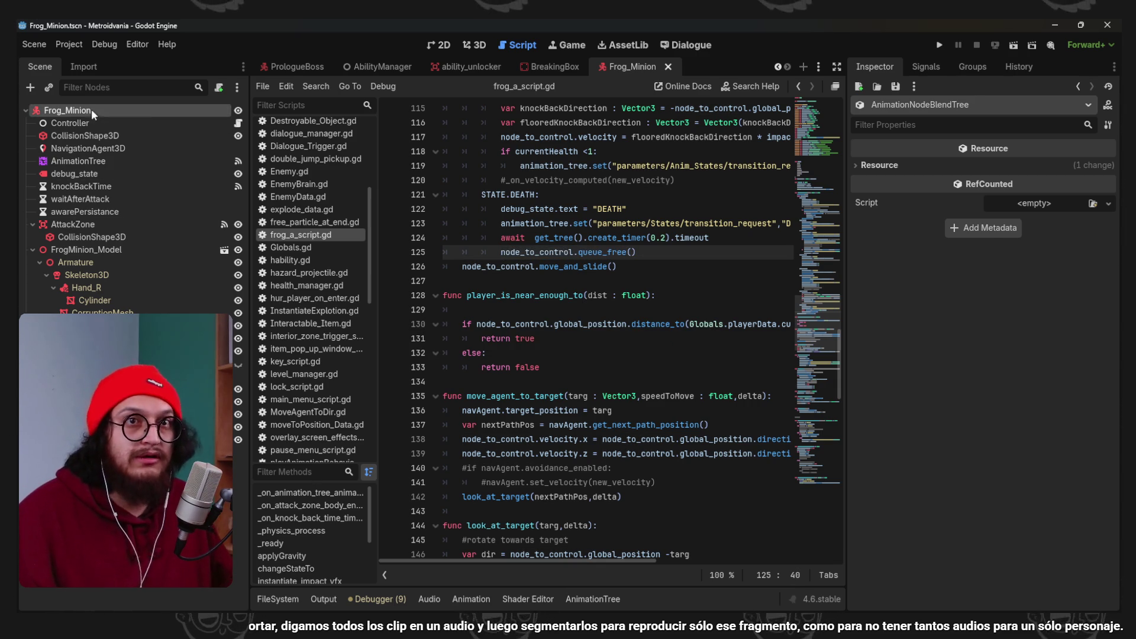
Set the Controller's My Health to 8, run the game with F5, then stop it.
scroll(638, 222, up, 20)
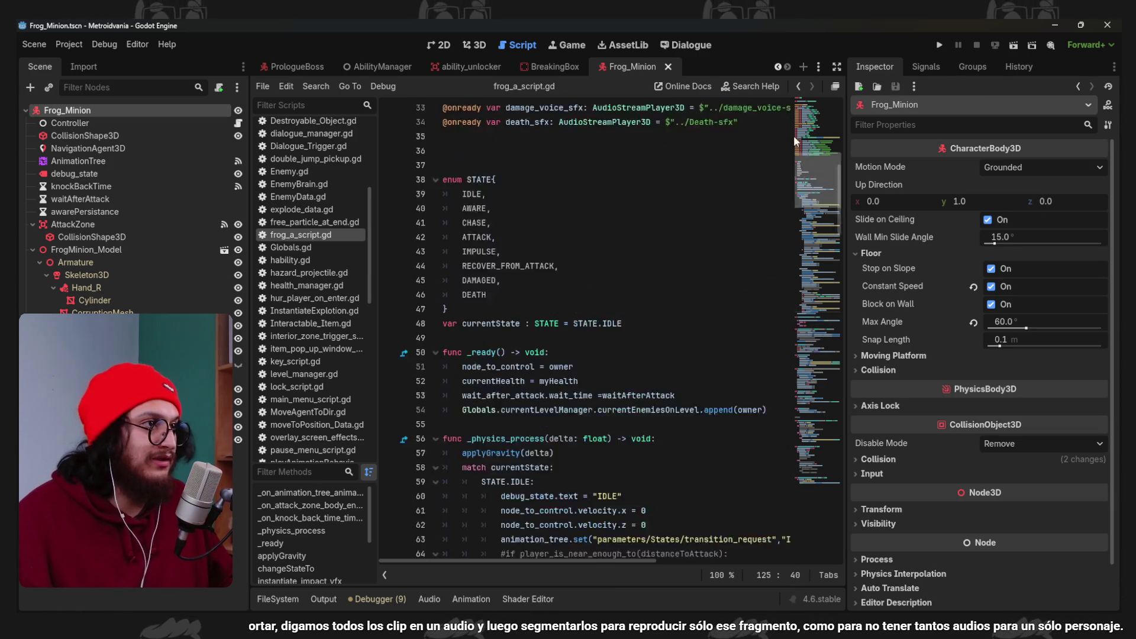
click(596, 151)
click(596, 181)
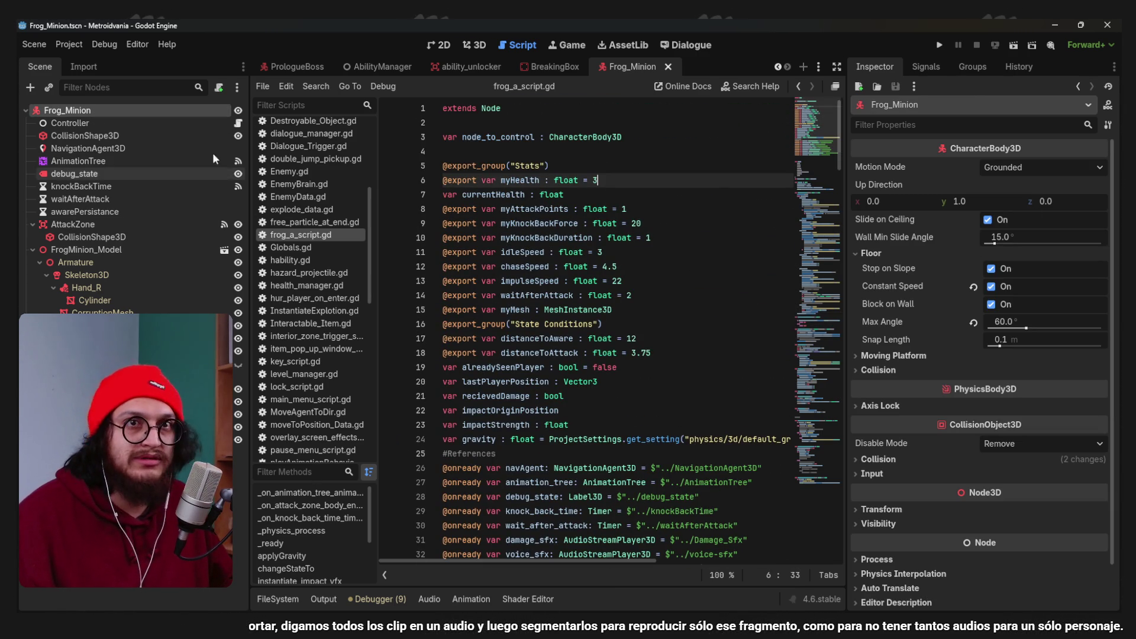
click(132, 123)
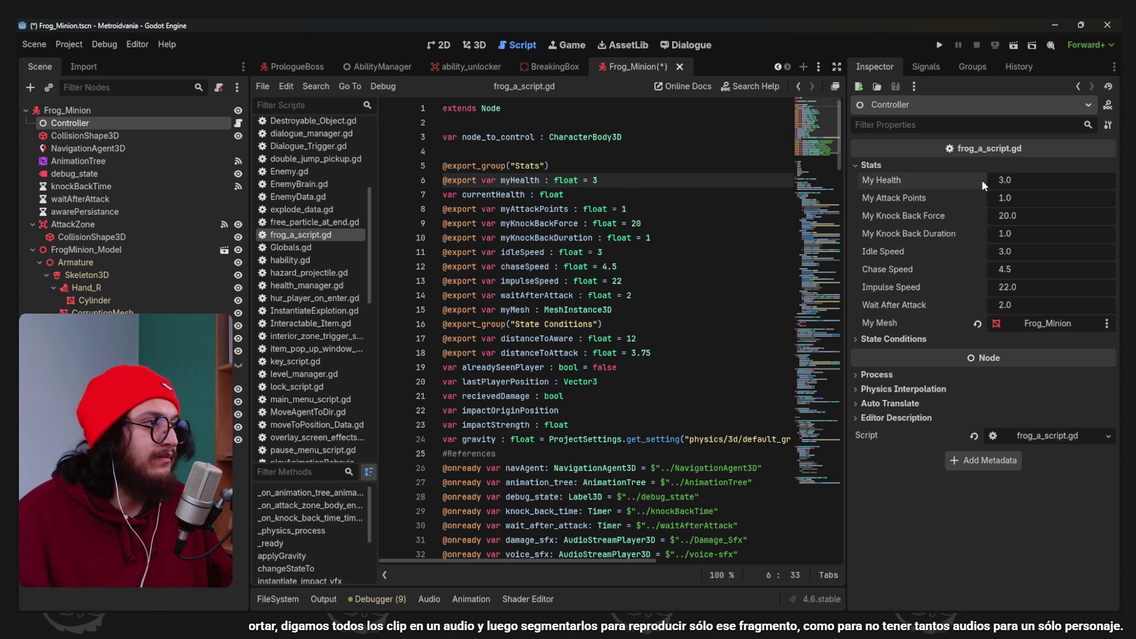
text(8)
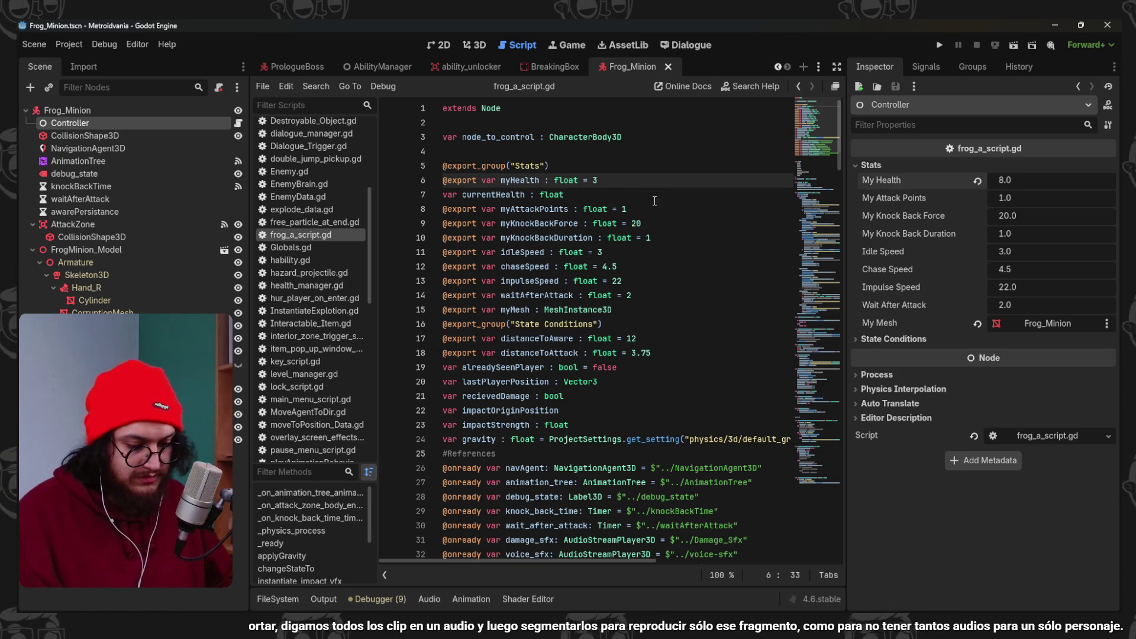
key(F5)
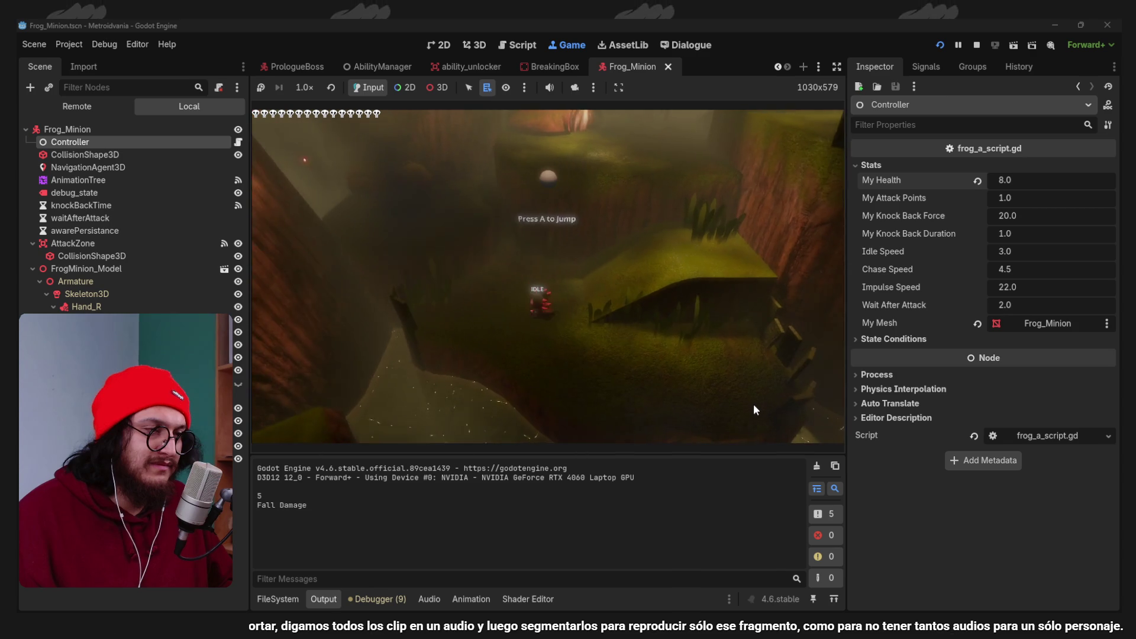
click(972, 49)
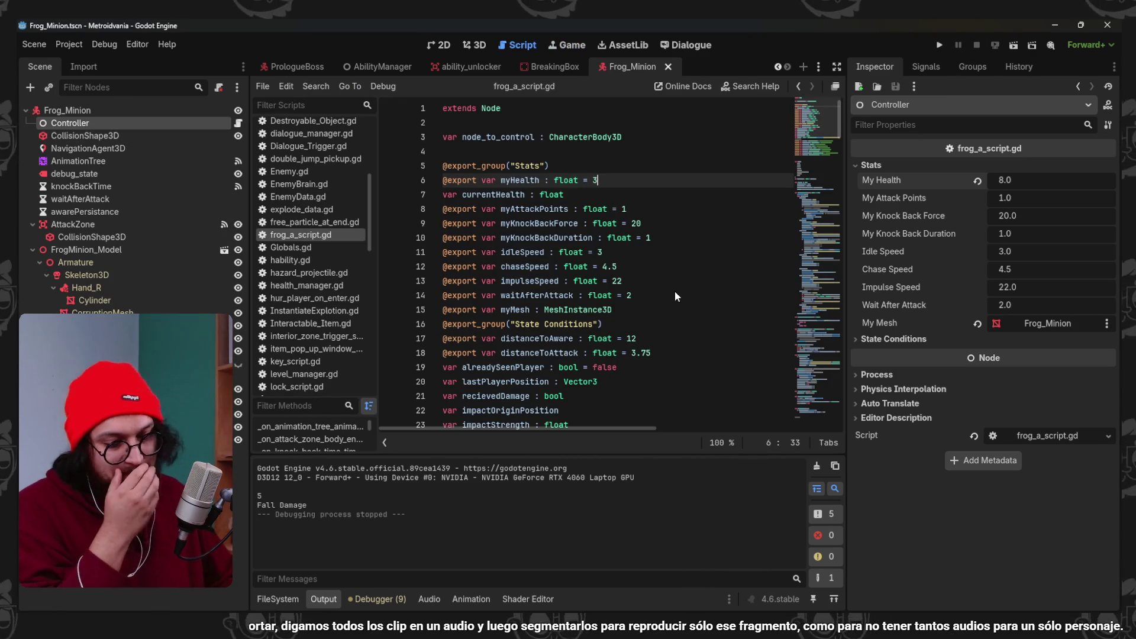
Change the DEATH state's create_timer delay on line 124 from 0.2 to 1 and save.
click(622, 262)
scroll(634, 301, down, 6)
scroll(635, 301, down, 20)
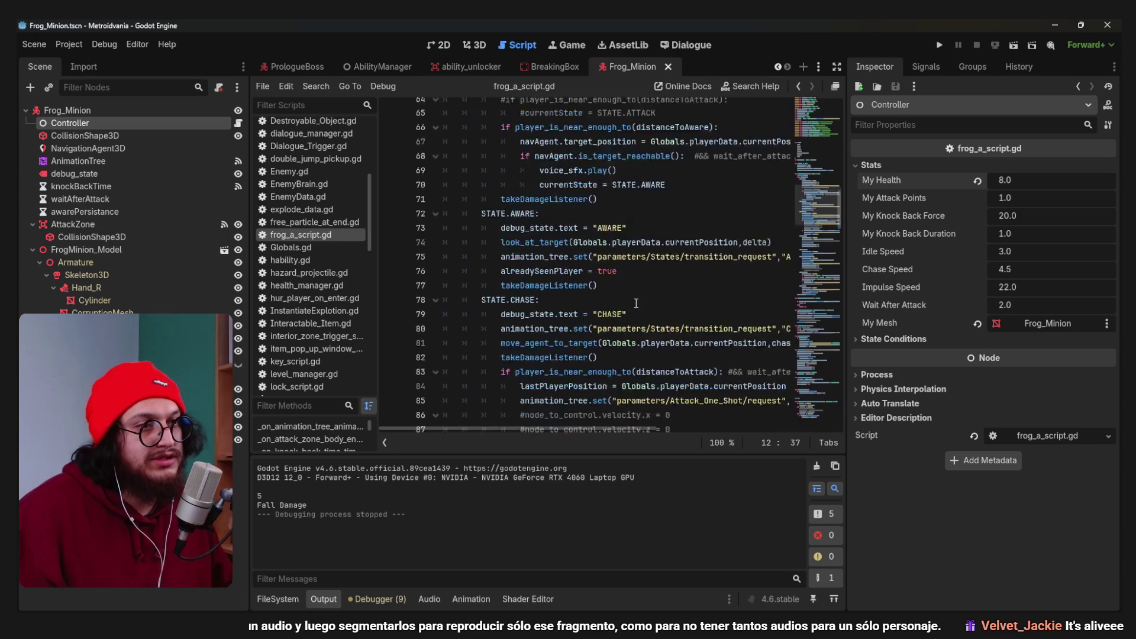
scroll(636, 304, down, 7)
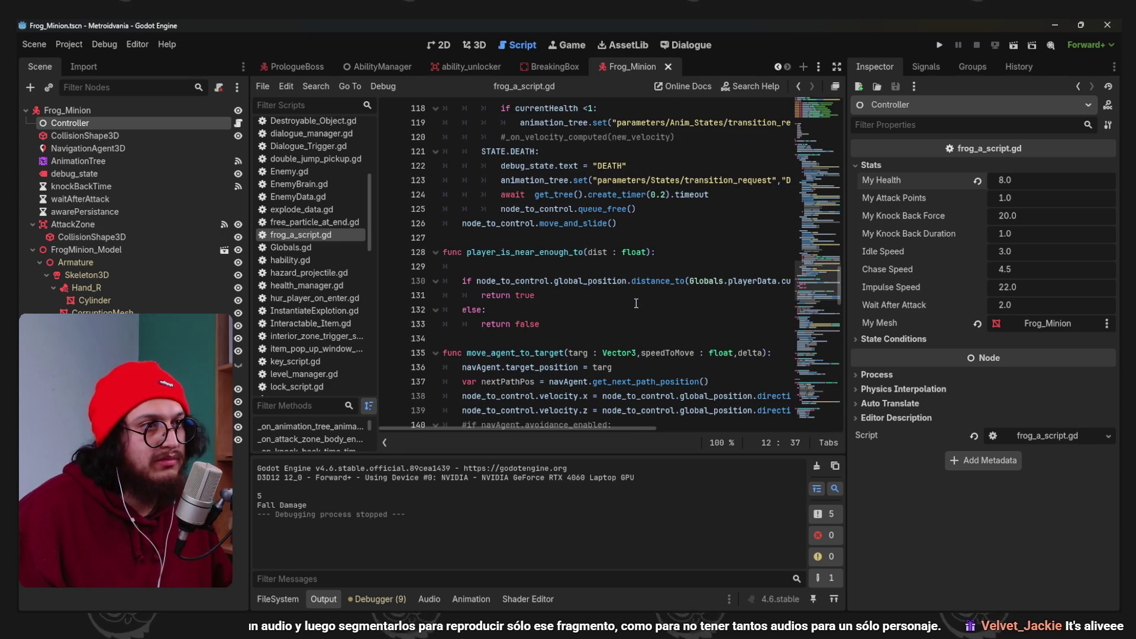
double_click(665, 199)
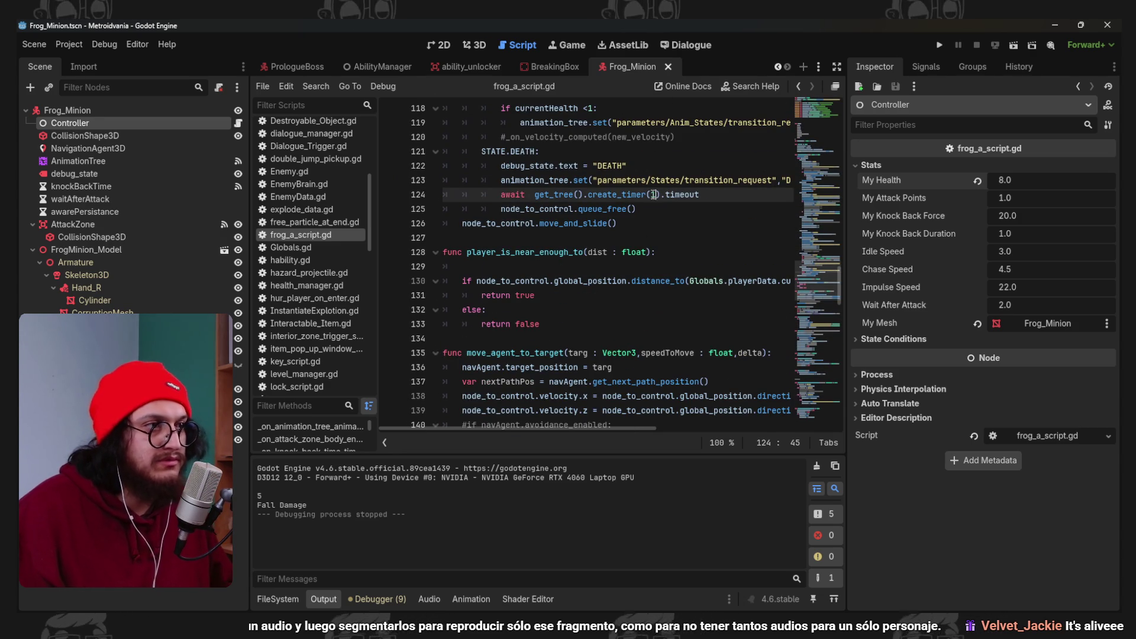
text(1)
key(ctrl+s)
click(607, 209)
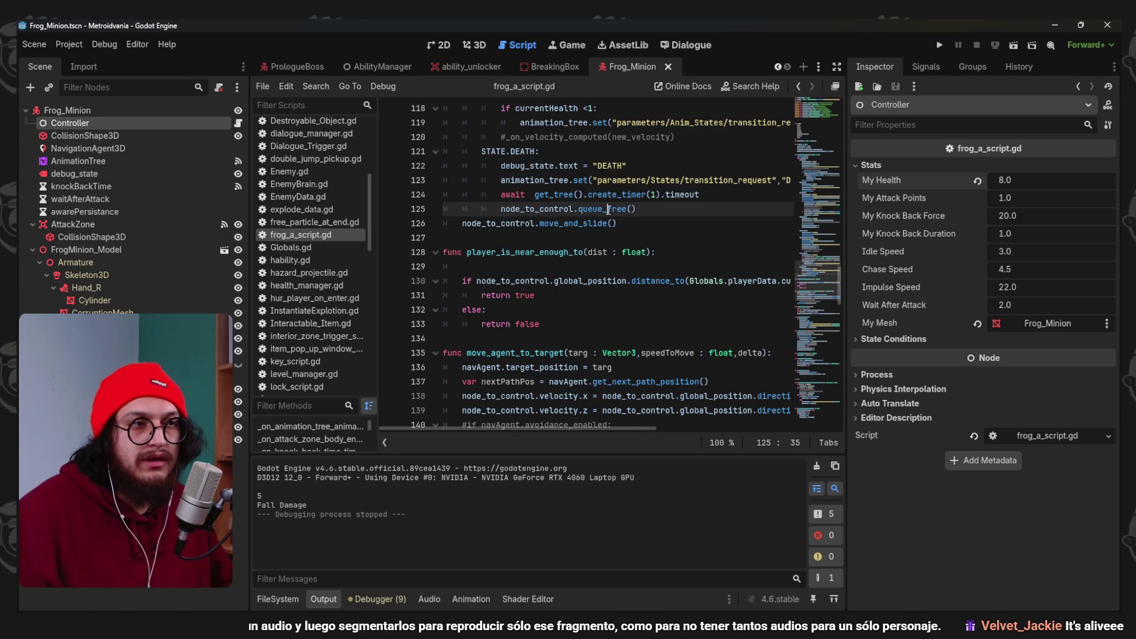
scroll(607, 209, down, 3)
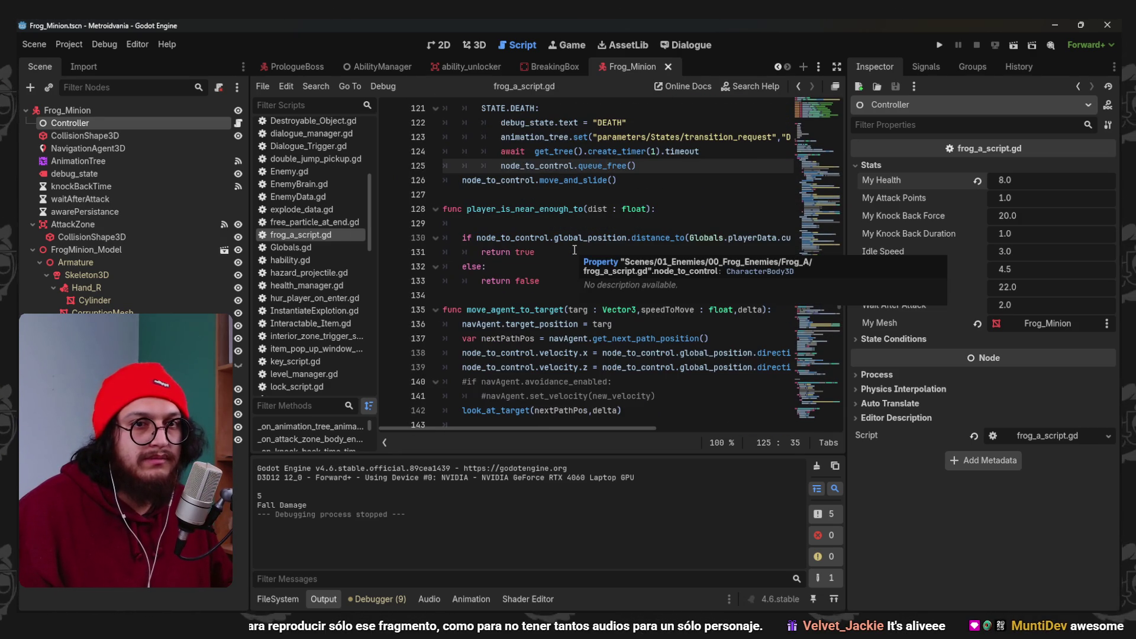
scroll(622, 317, up, 2)
key(ctrl+s)
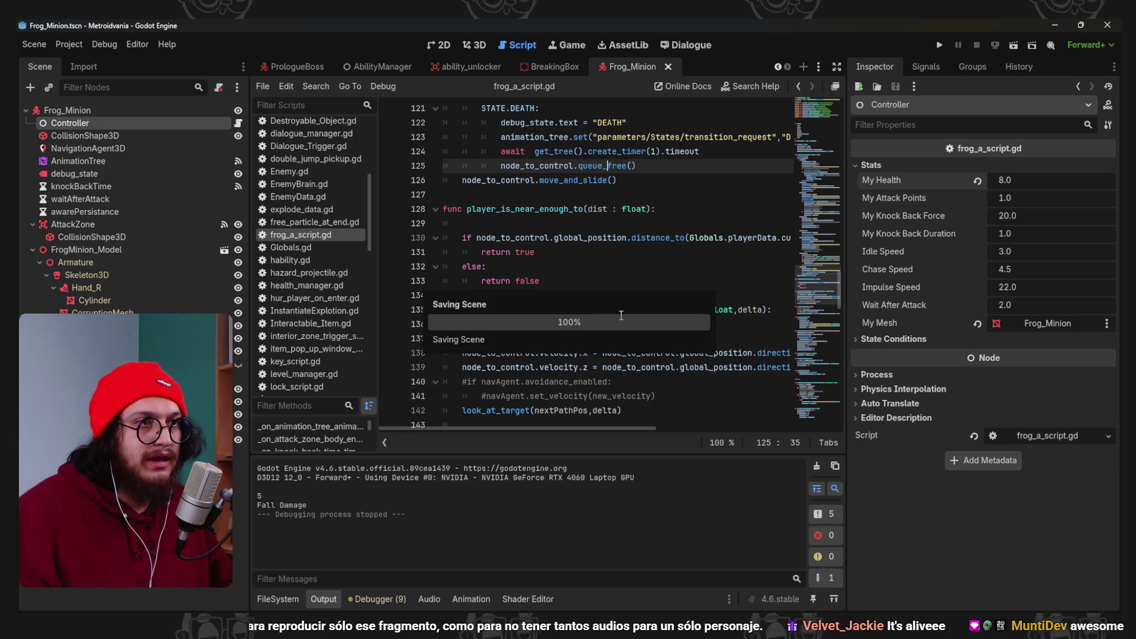
scroll(621, 315, down, 5)
scroll(621, 315, down, 4)
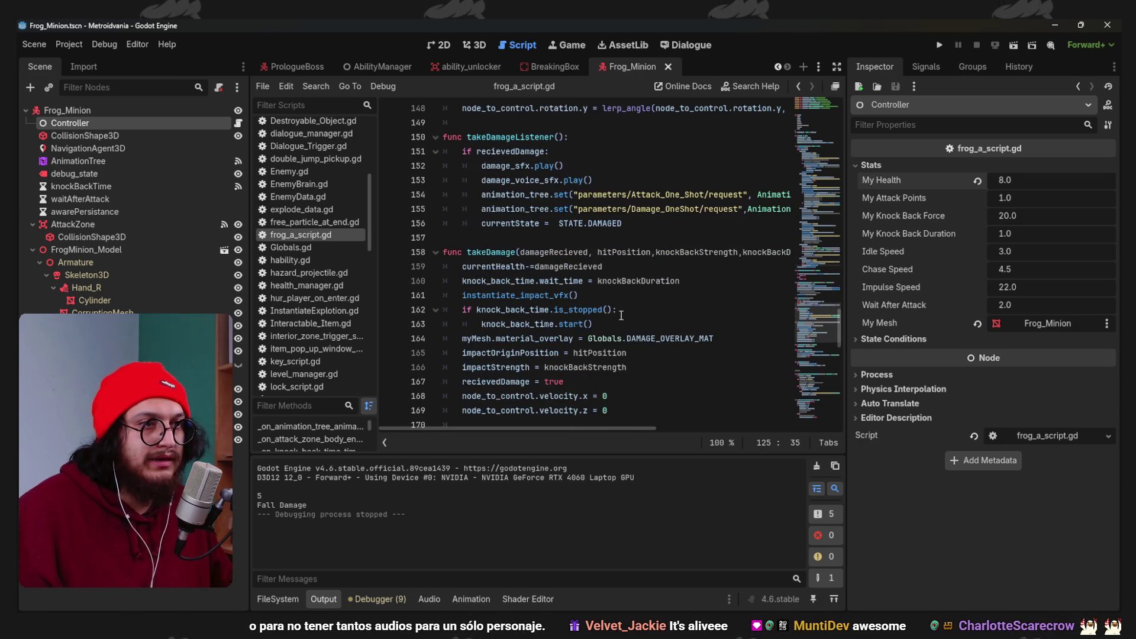
click(803, 317)
scroll(770, 305, up, 20)
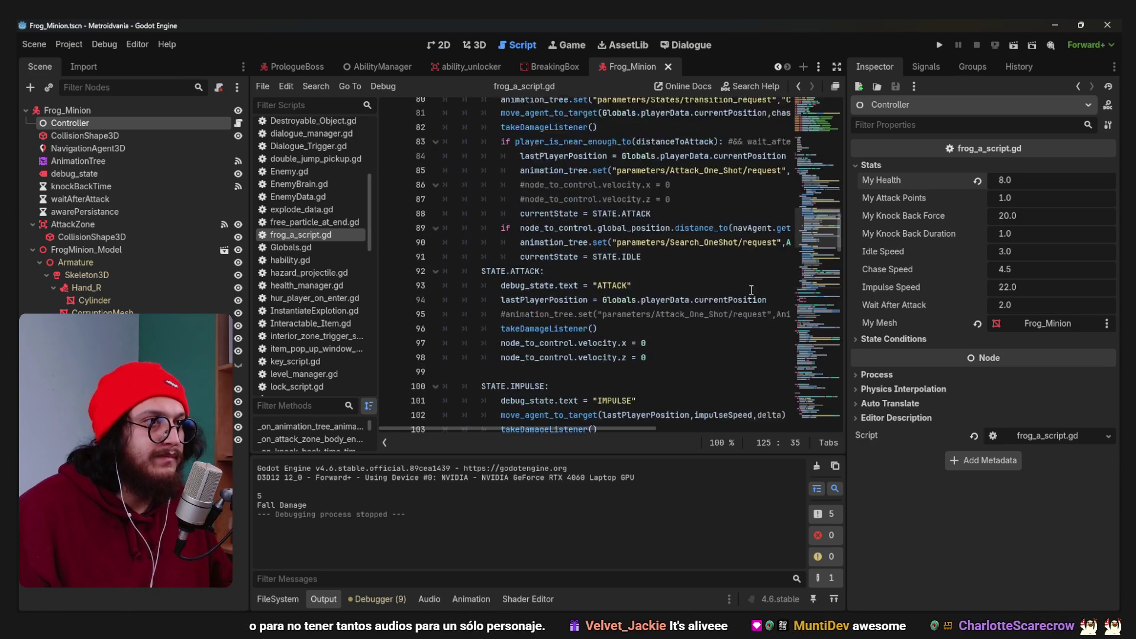
drag(637, 354, 565, 351)
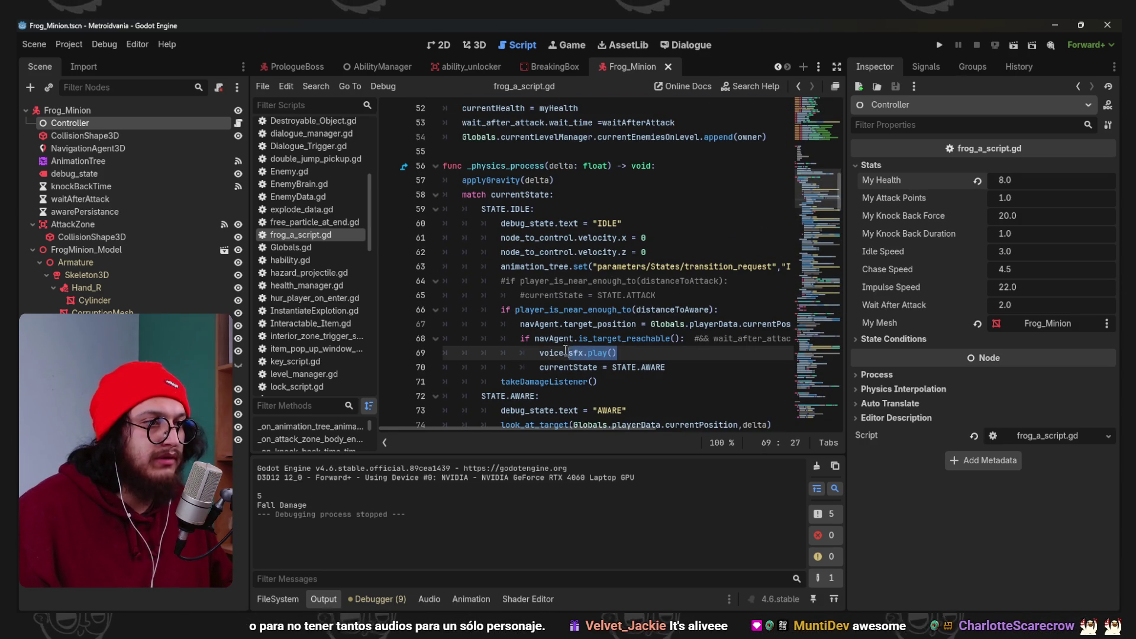
scroll(627, 295, down, 5)
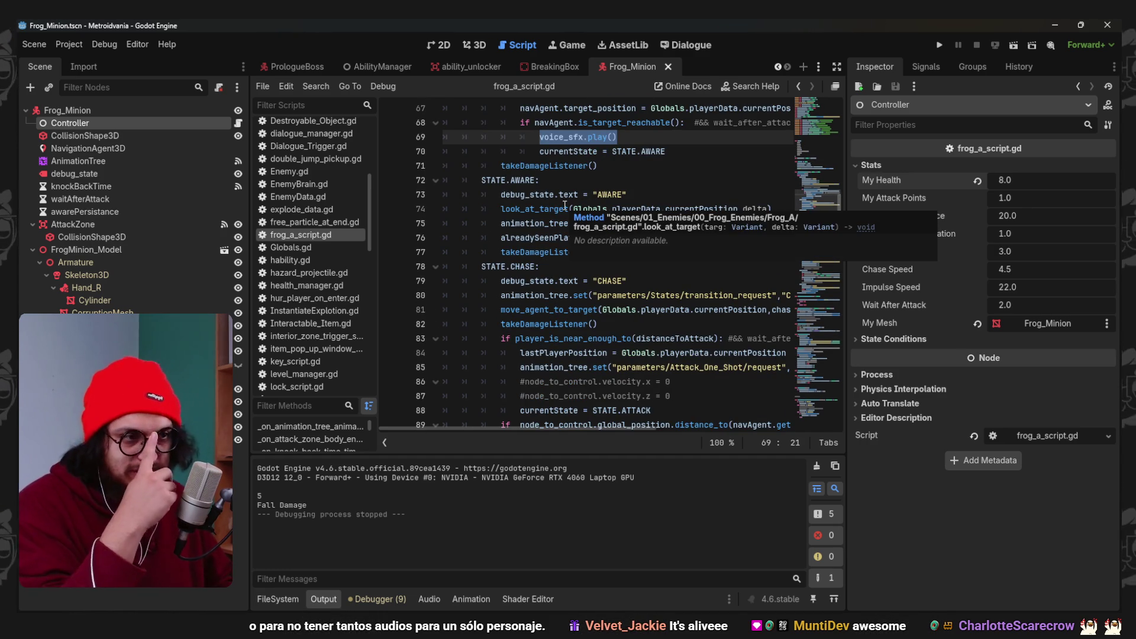
scroll(650, 281, down, 15)
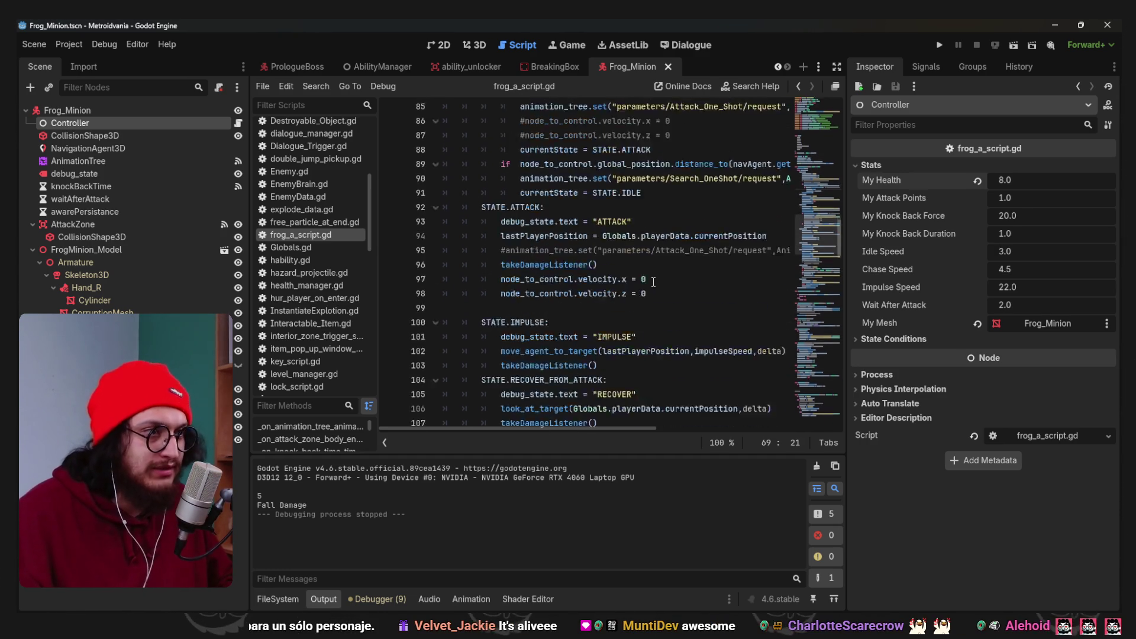
scroll(653, 282, down, 10)
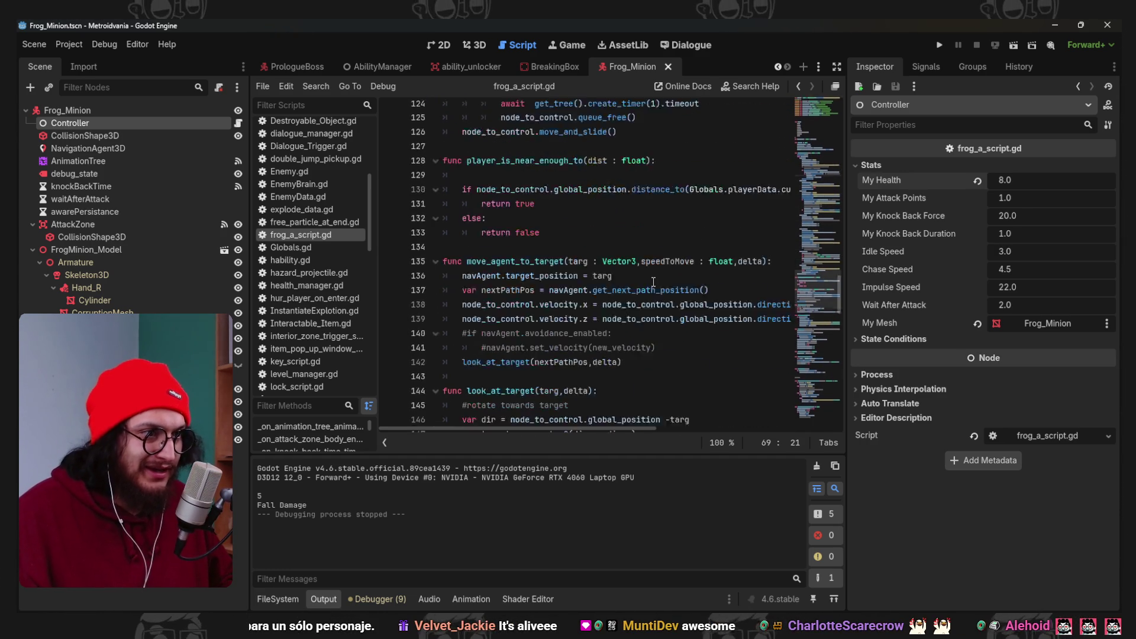
scroll(653, 281, down, 3)
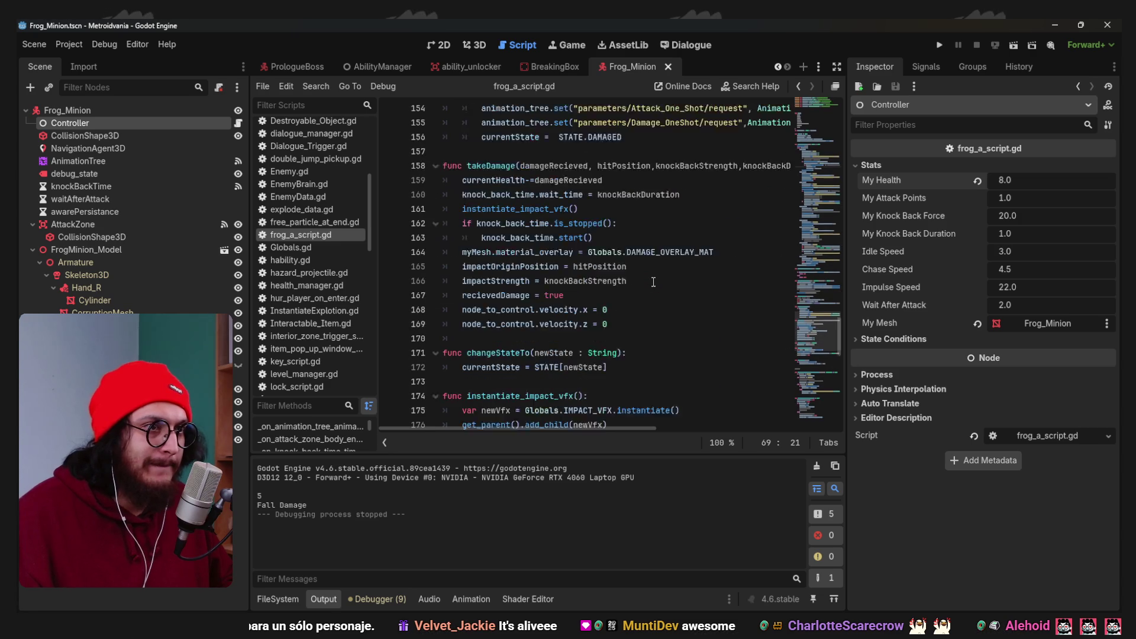
scroll(653, 281, down, 6)
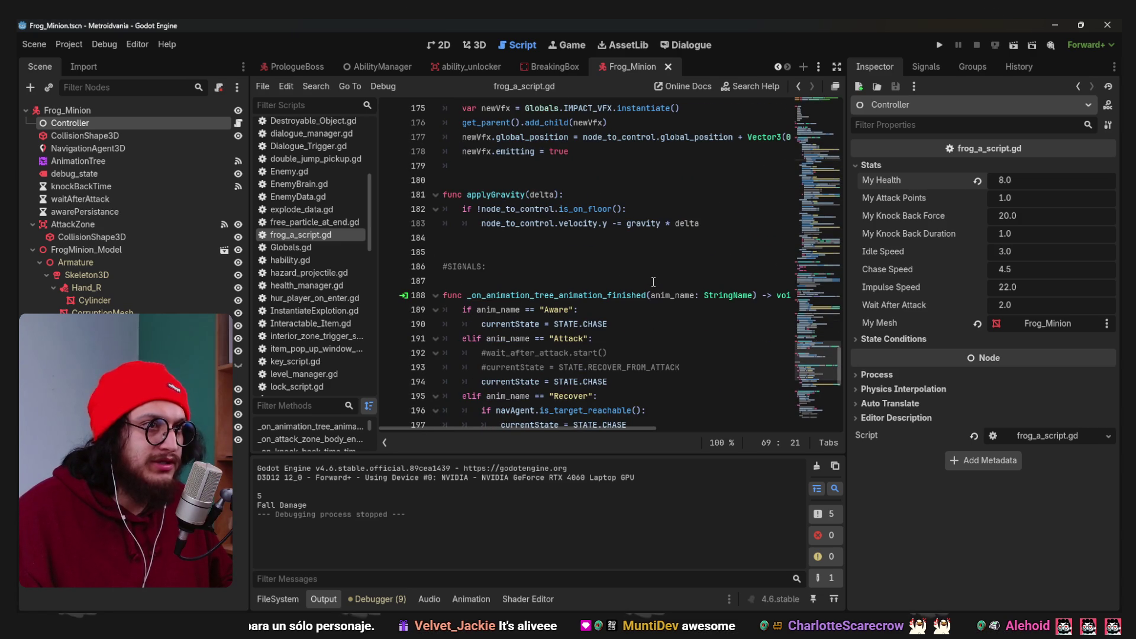
scroll(650, 344, down, 9)
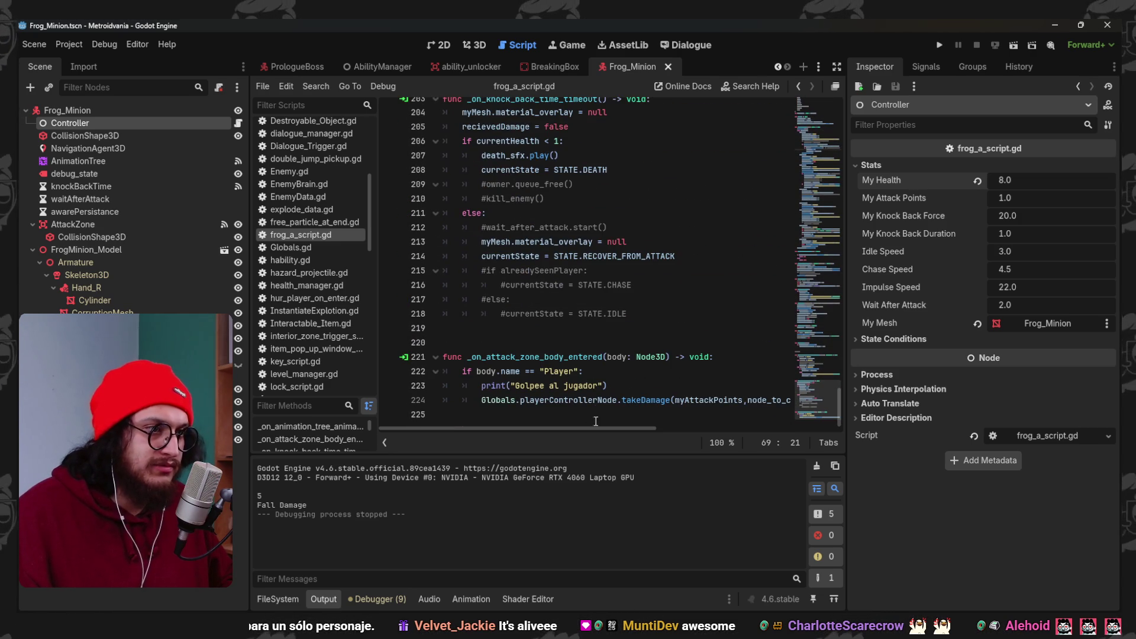
scroll(673, 366, up, 20)
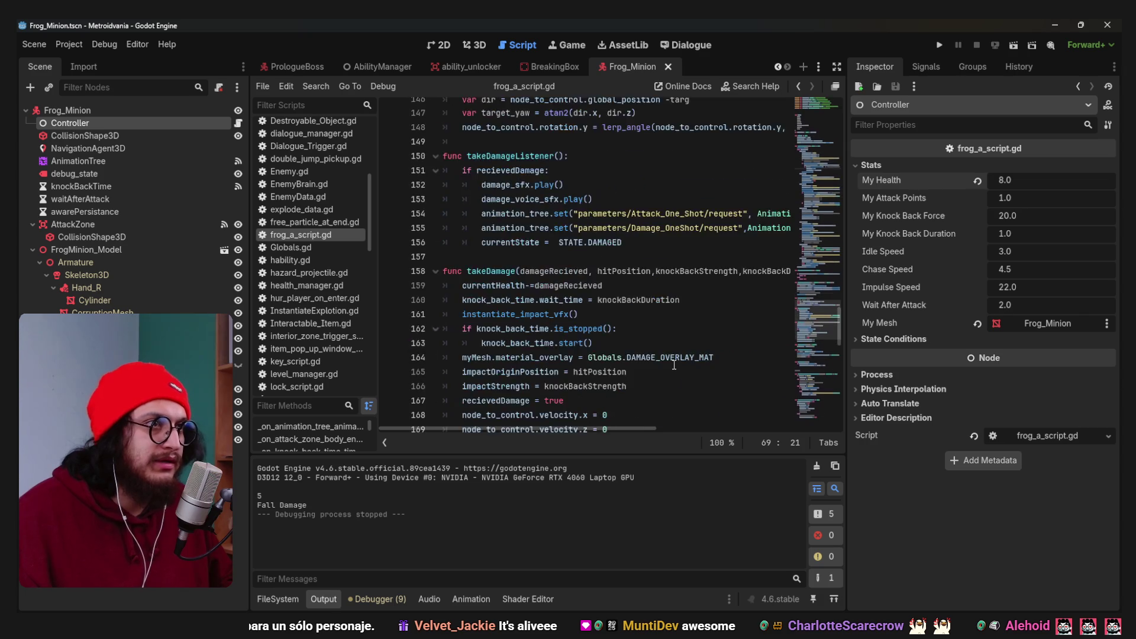
scroll(673, 369, up, 9)
scroll(673, 370, down, 5)
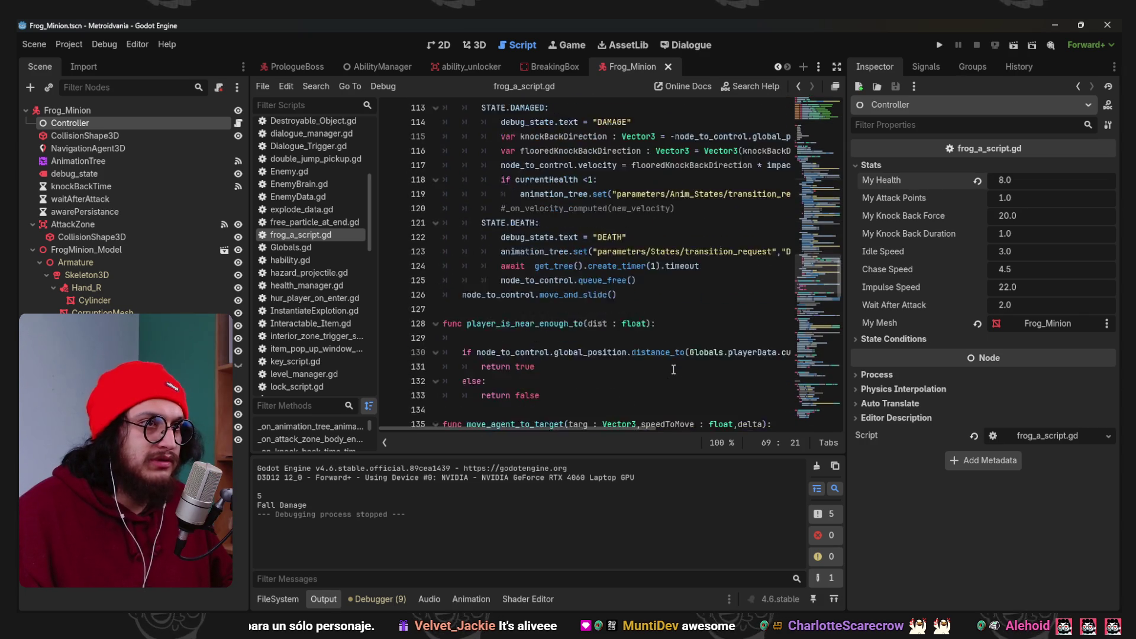
scroll(673, 369, down, 6)
scroll(673, 369, down, 4)
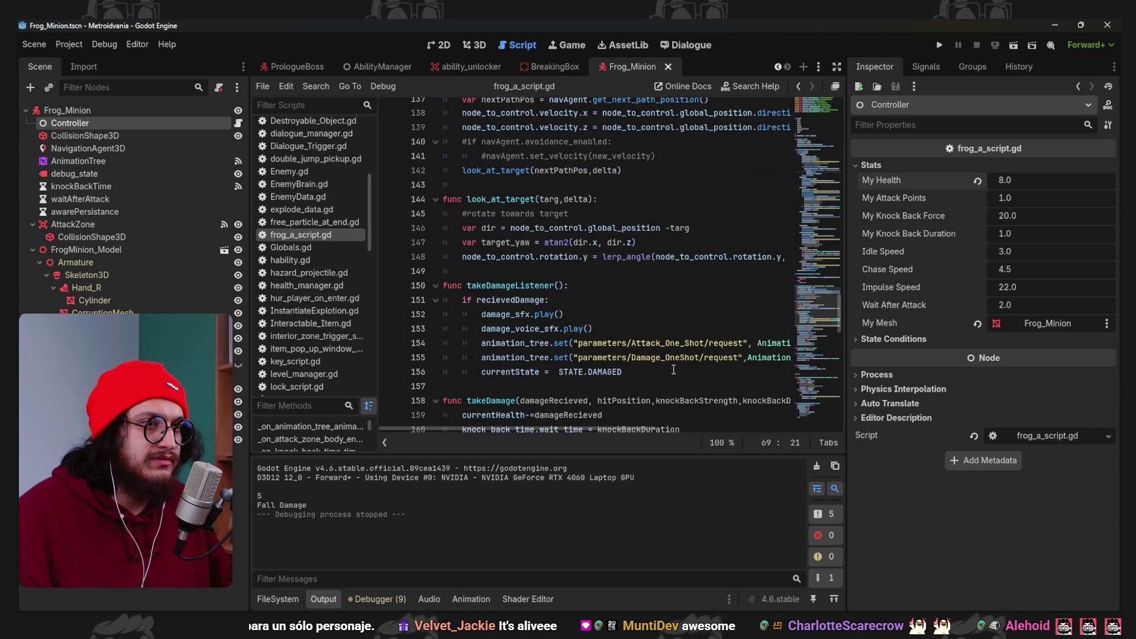
scroll(673, 369, down, 4)
scroll(673, 369, up, 20)
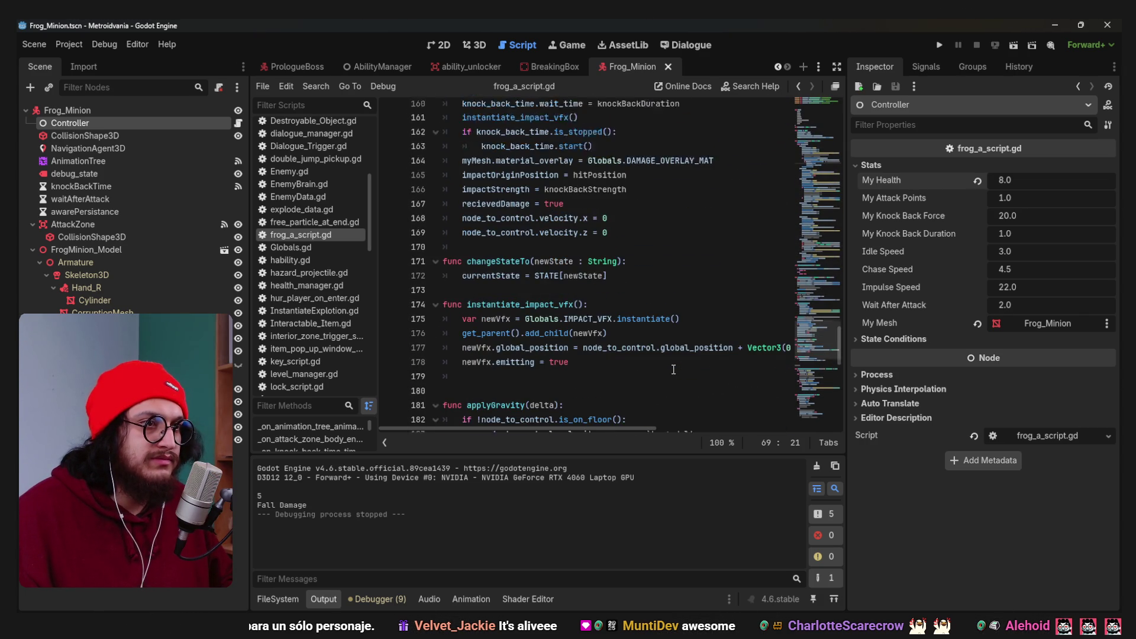
scroll(673, 369, up, 7)
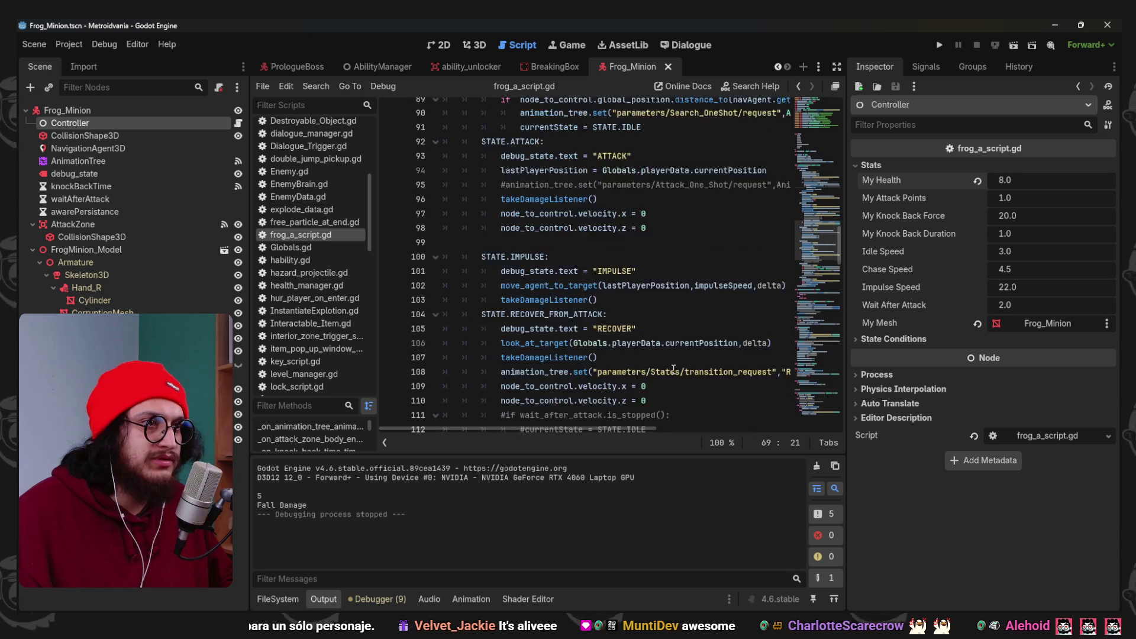
scroll(673, 369, up, 2)
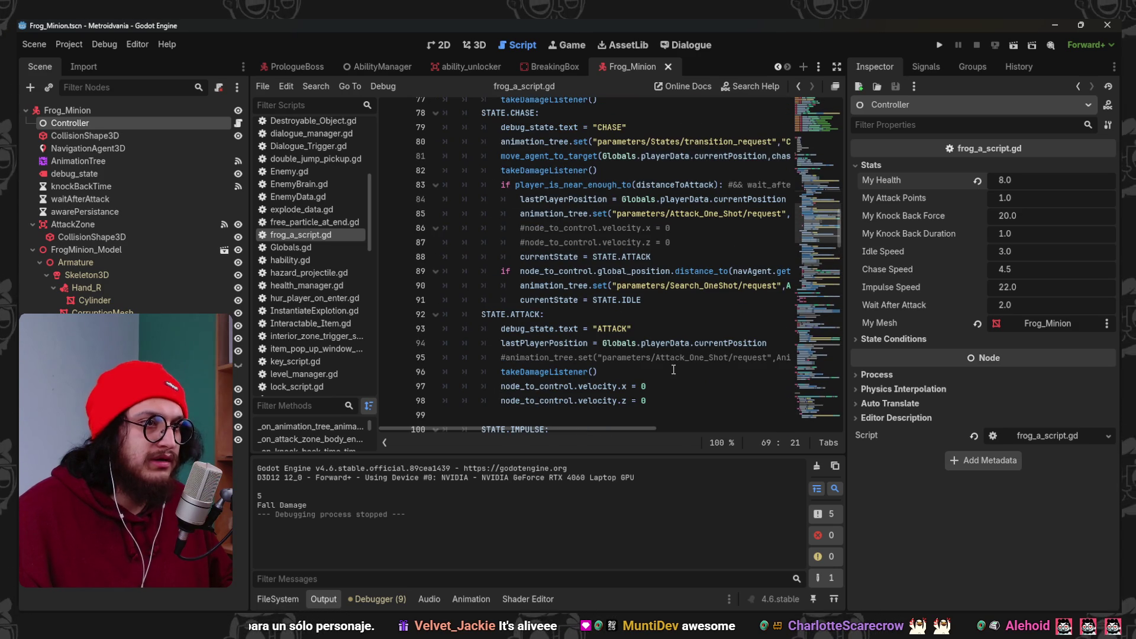
Insert voice_sfx.play() before currentState = STATE.ATTACK and search the script for STATE.ATTACK.
drag(635, 427, 664, 428)
key(Return)
text(voice_sfx.play())
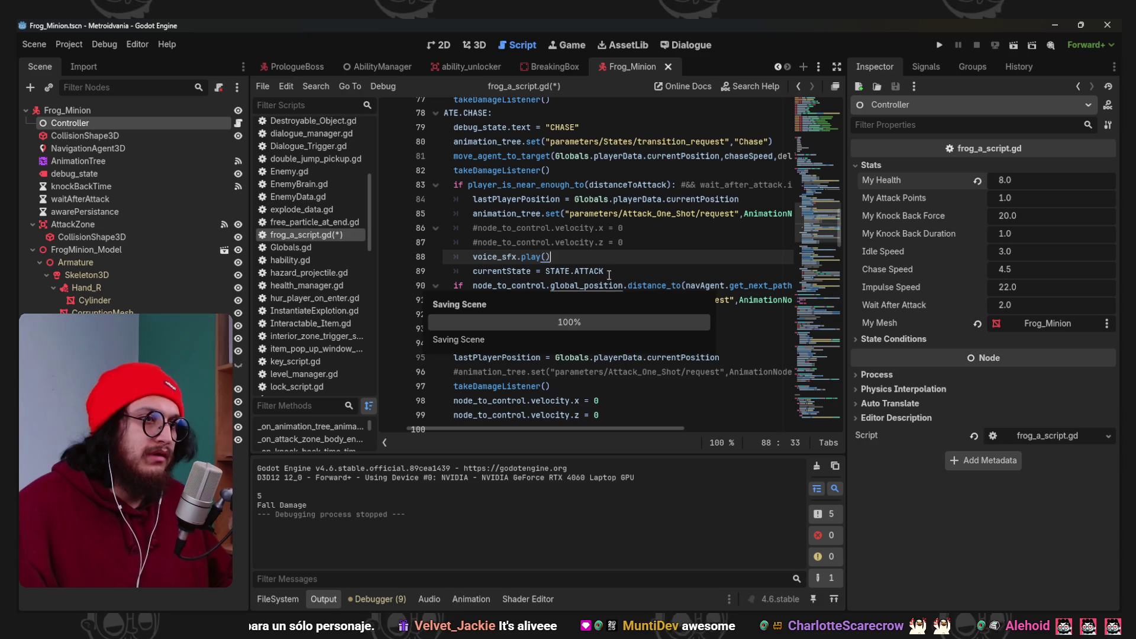
drag(603, 270, 549, 271)
key(ctrl+f)
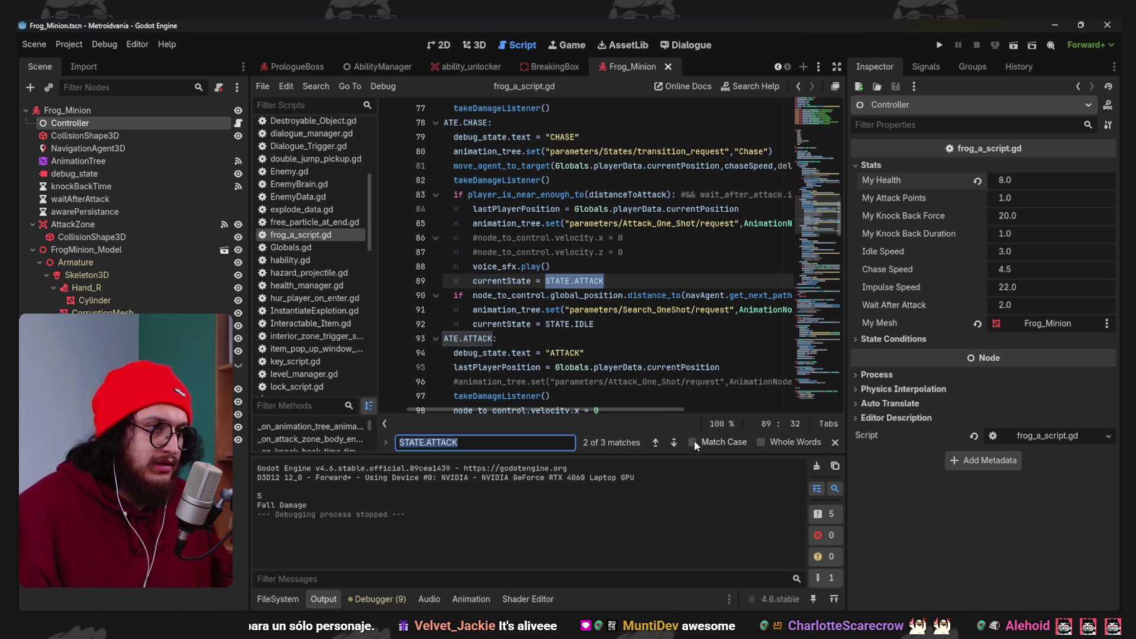
Step through the STATE.ATTACK matches, then run the game to test.
click(674, 443)
click(674, 443)
click(674, 443)
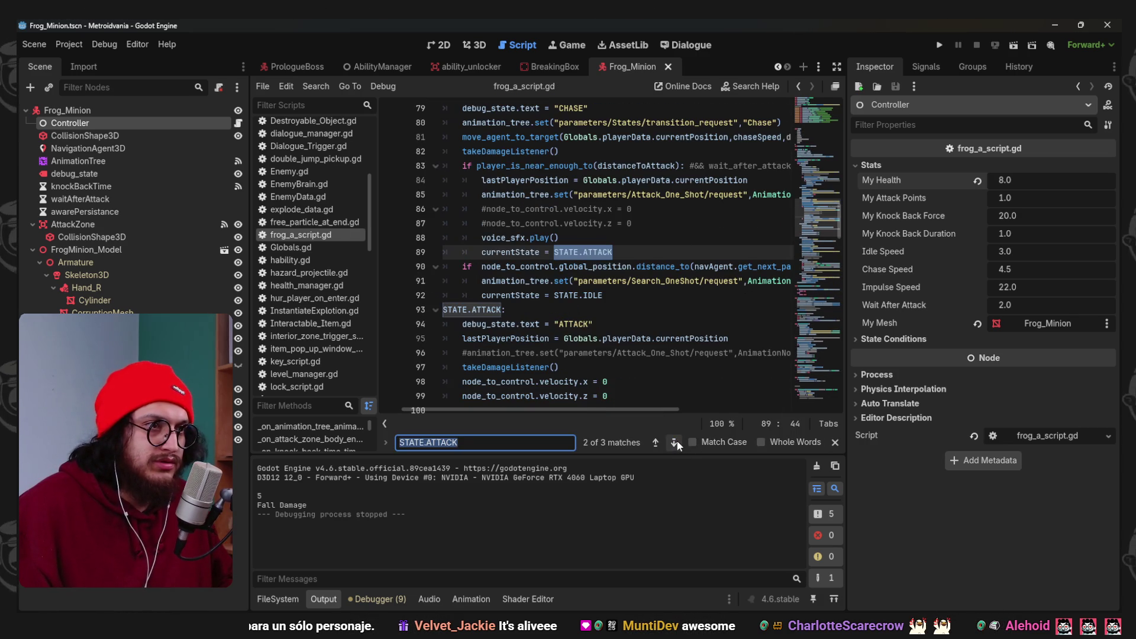
key(Escape)
key(F5)
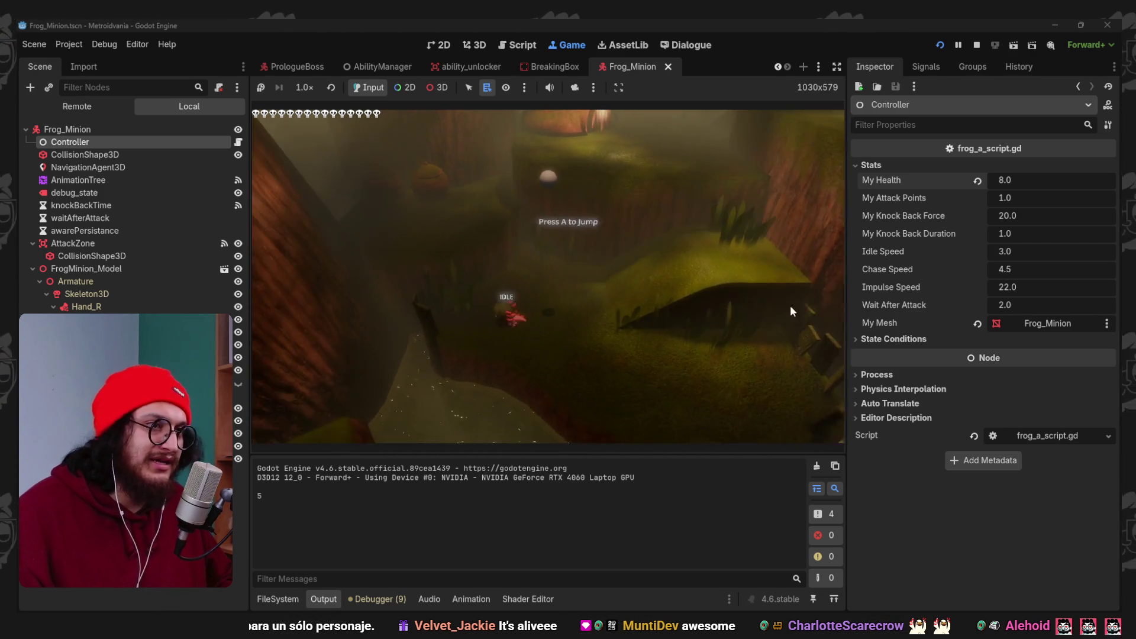
click(974, 46)
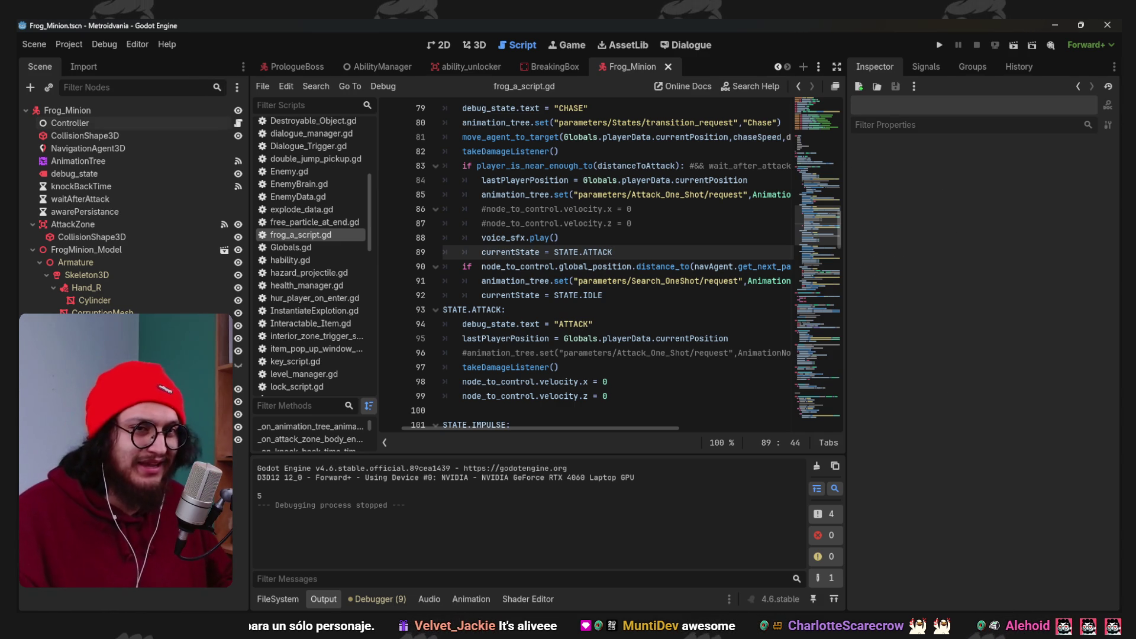
scroll(925, 439, down, 3)
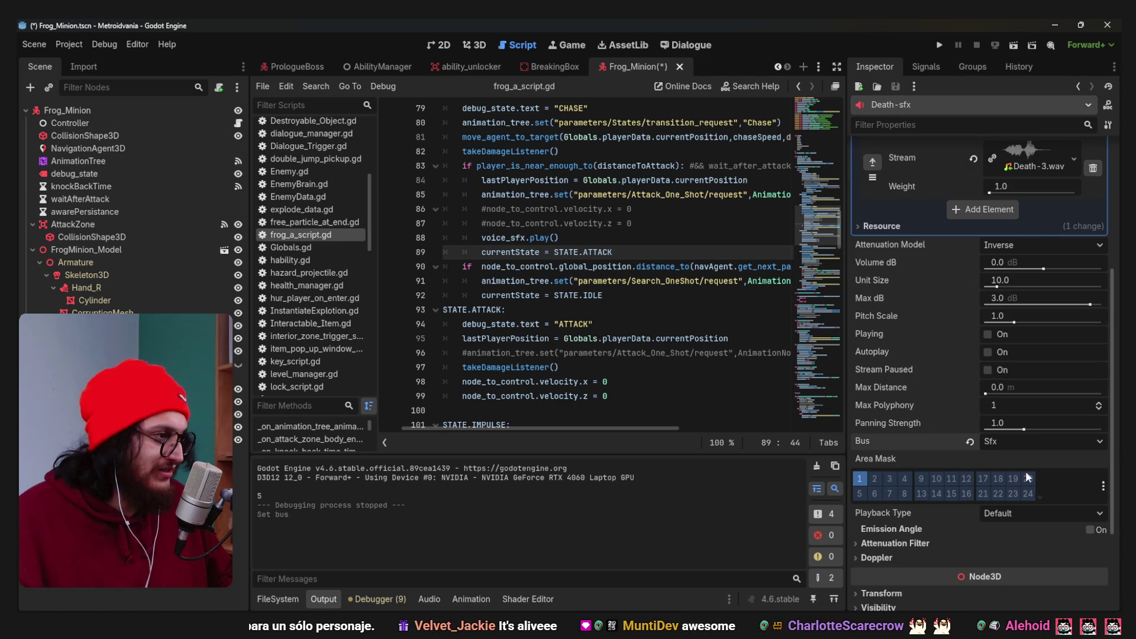
Save the Frog_Minion scene and look up global_position in the script.
click(606, 243)
key(ctrl+s)
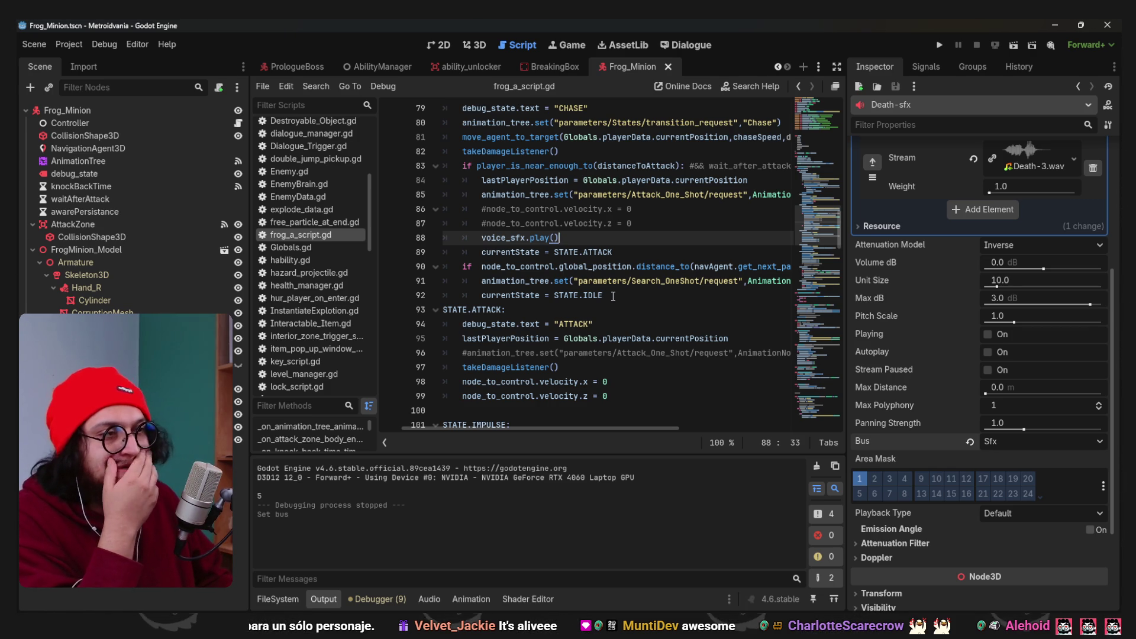
click(610, 272)
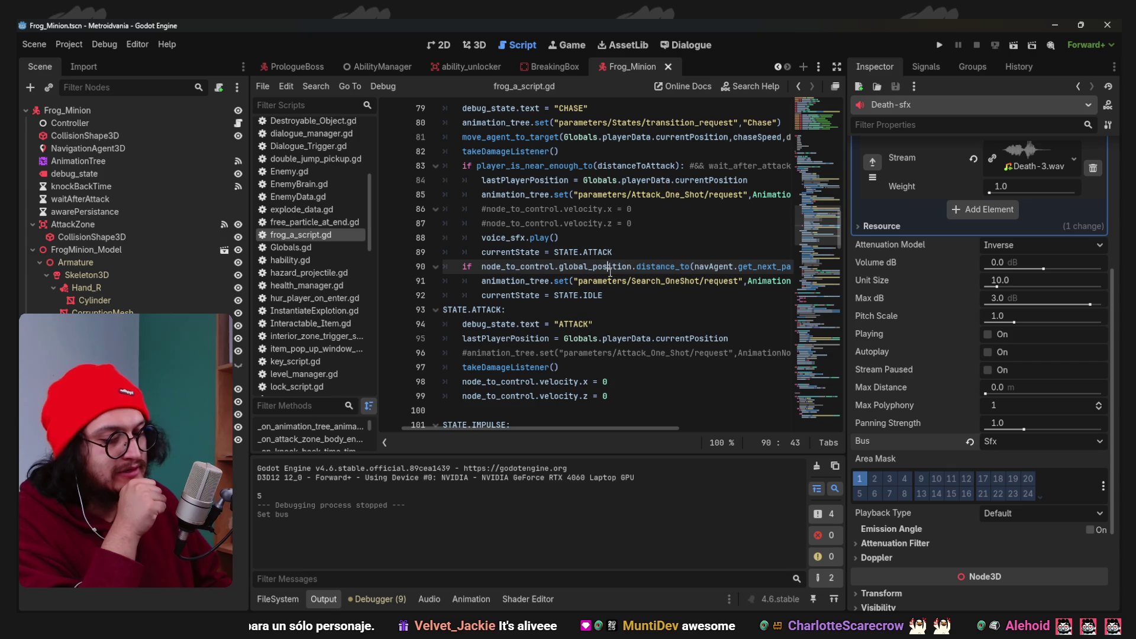
scroll(630, 260, down, 3)
scroll(633, 272, up, 3)
scroll(638, 287, down, 2)
scroll(639, 293, down, 2)
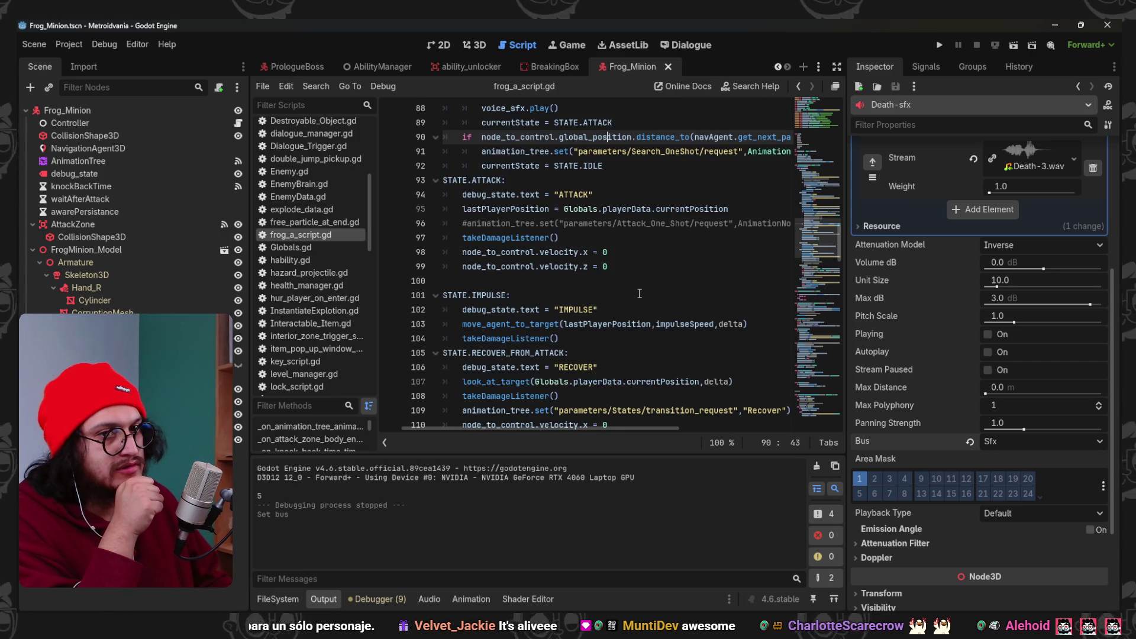
scroll(639, 294, down, 1)
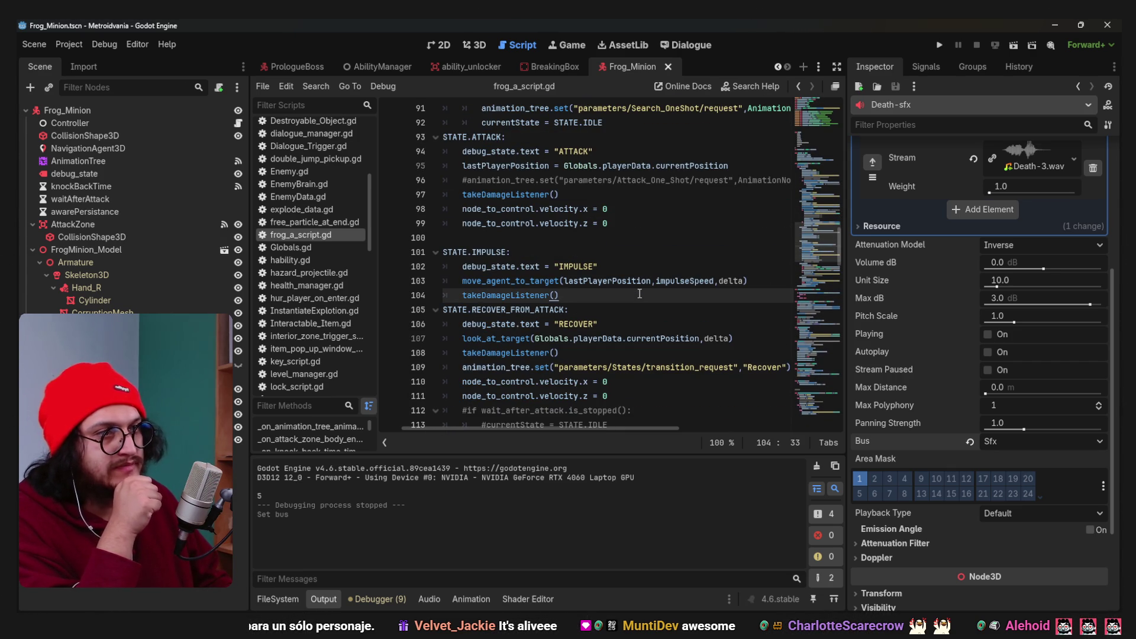
scroll(639, 293, up, 1)
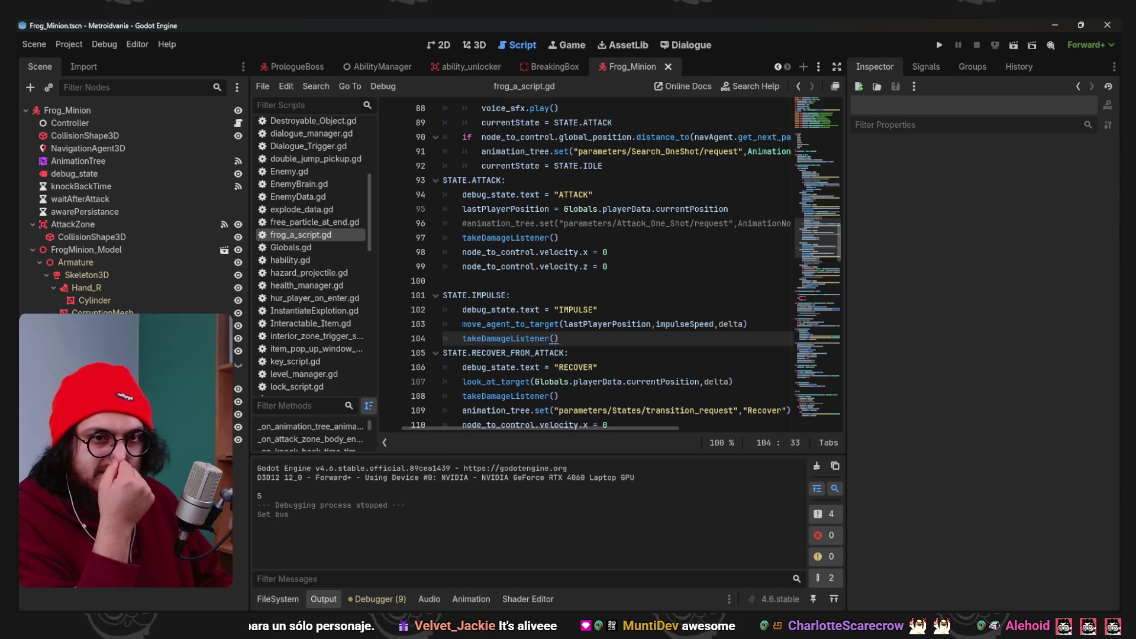
scroll(946, 426, down, 4)
Give the voice-sfx and damage_voice-sfx players Max Polyphony 3 and playtest.
click(1098, 476)
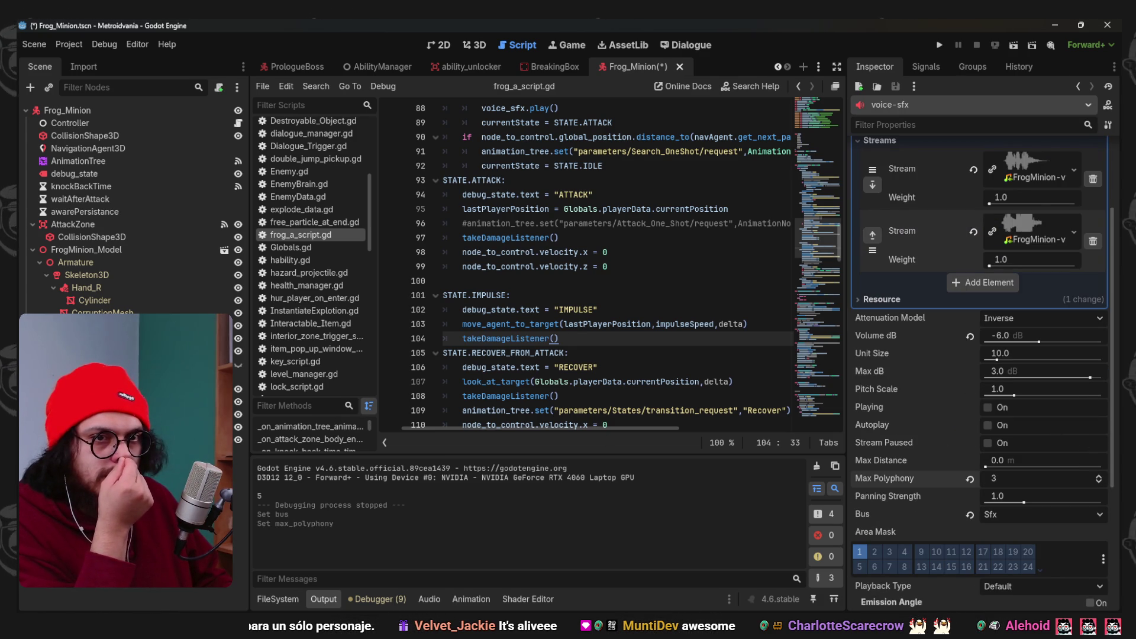
scroll(1006, 491, down, 4)
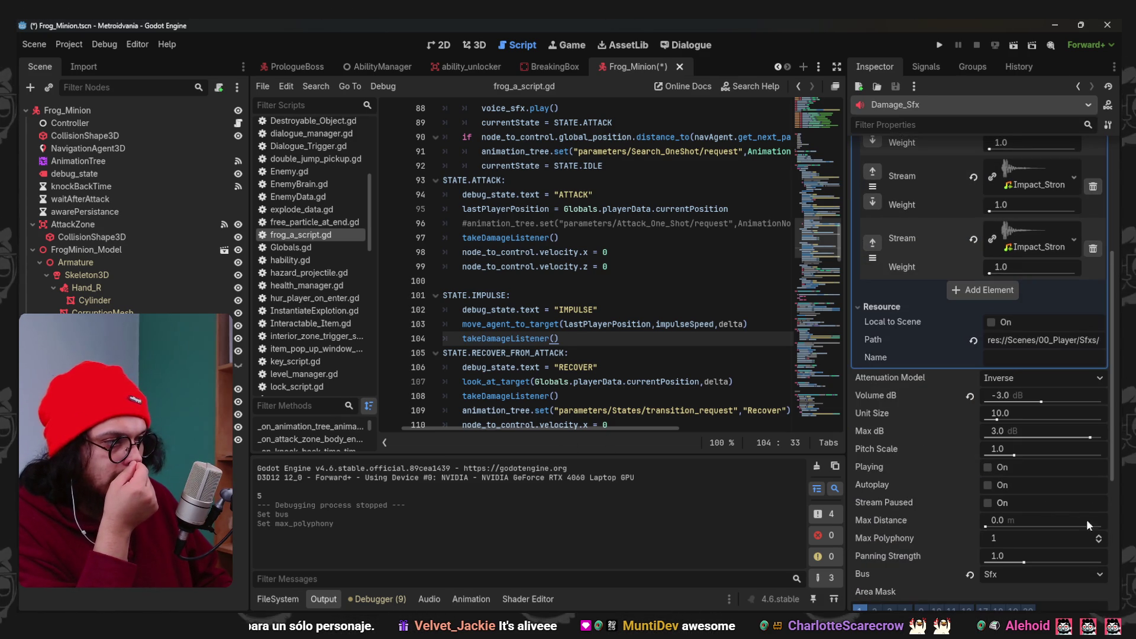
click(1100, 533)
click(1099, 535)
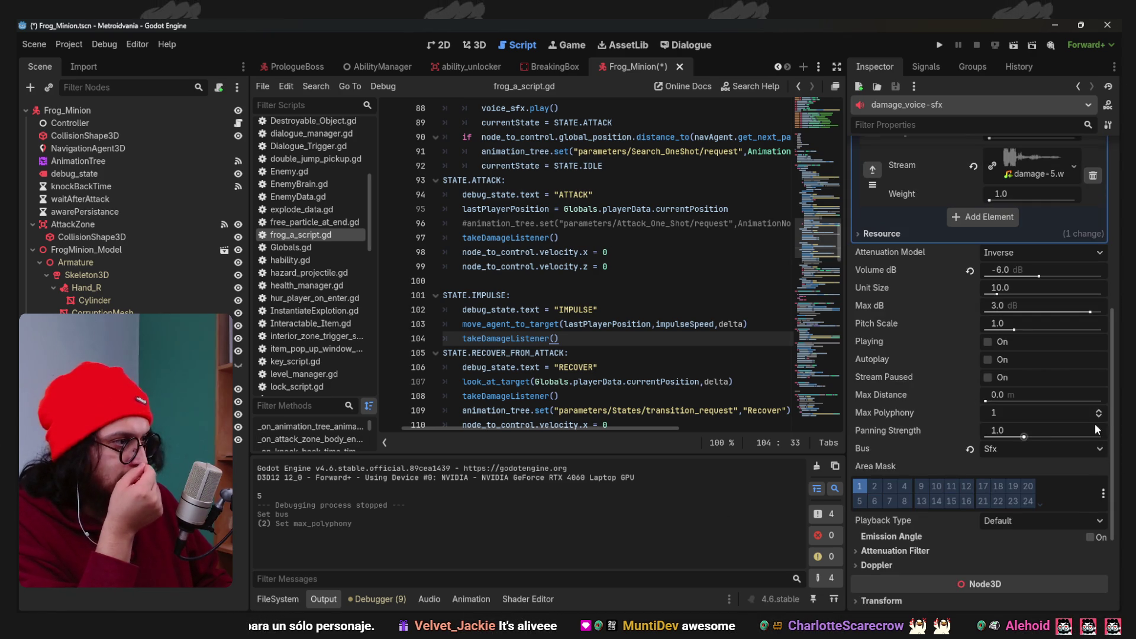
click(711, 280)
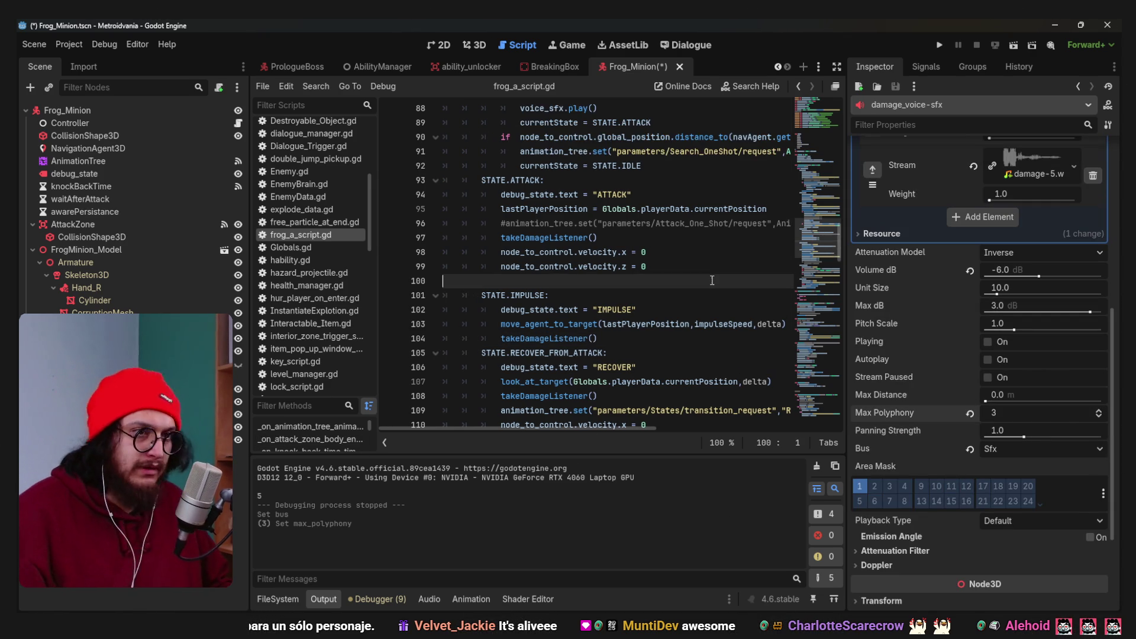
key(F5)
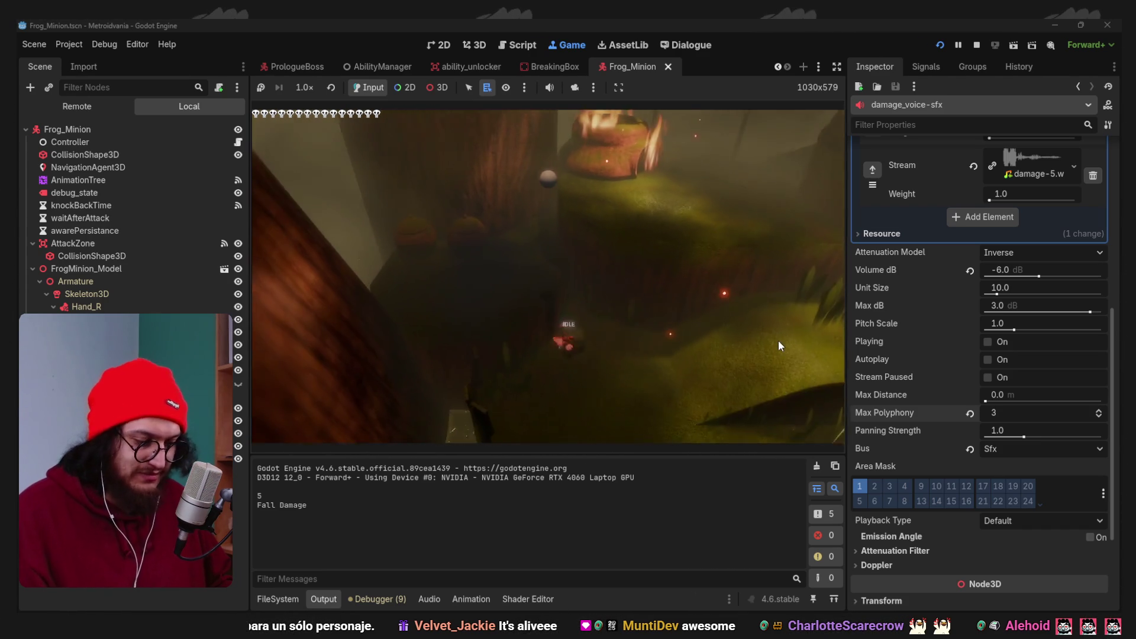
key(F8)
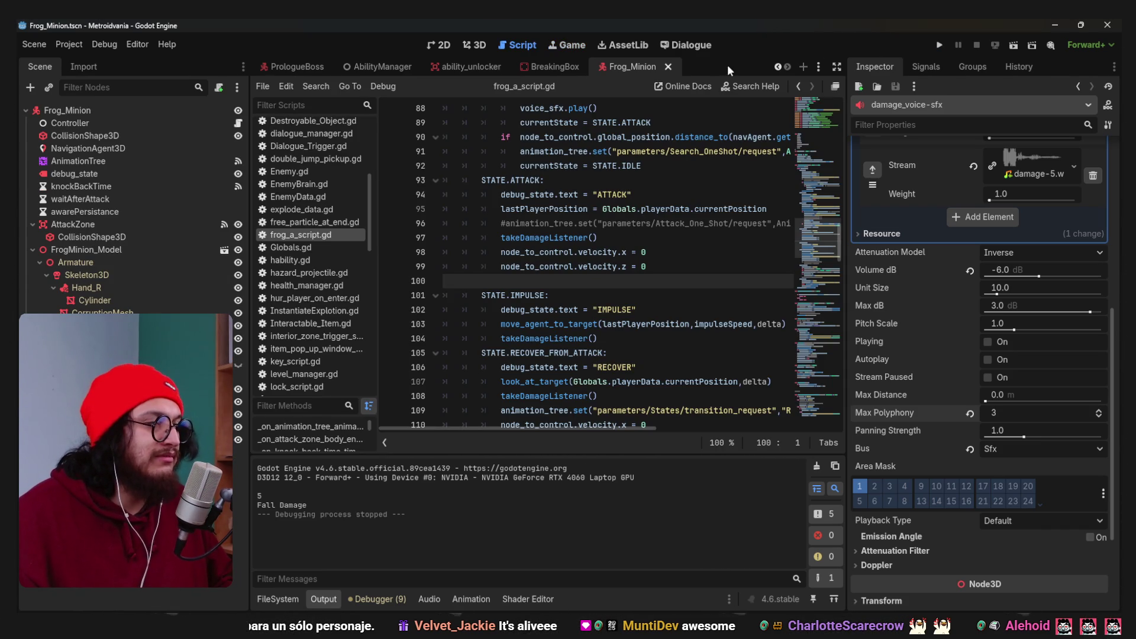
Switch to the BreakingBox scene and open the Controller's Destroyable_Object.gd script.
click(817, 65)
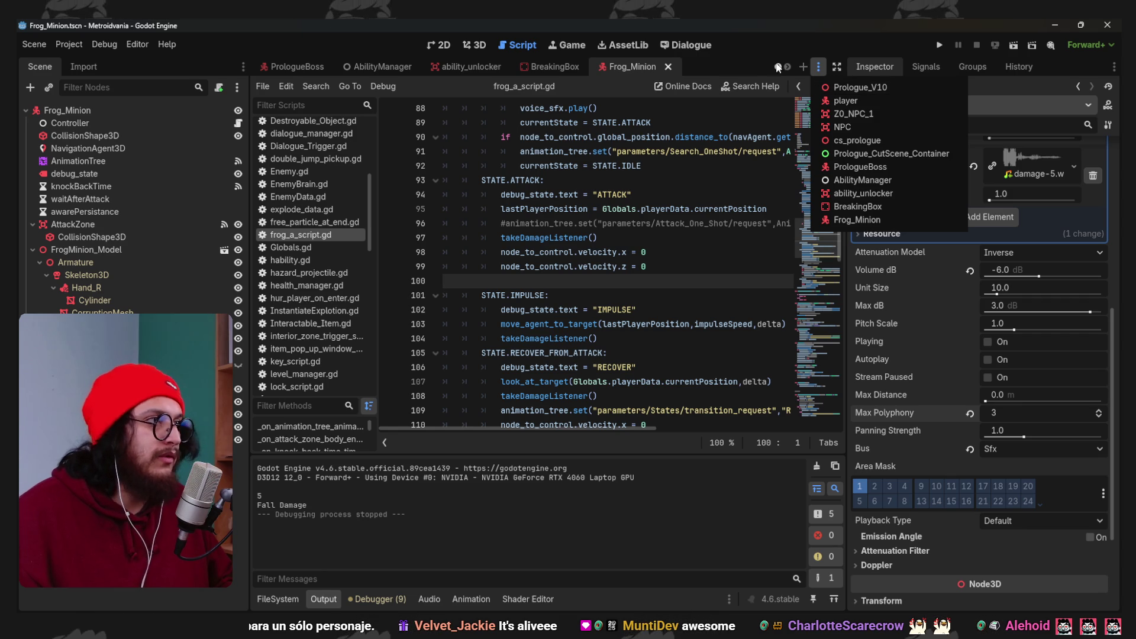
click(855, 207)
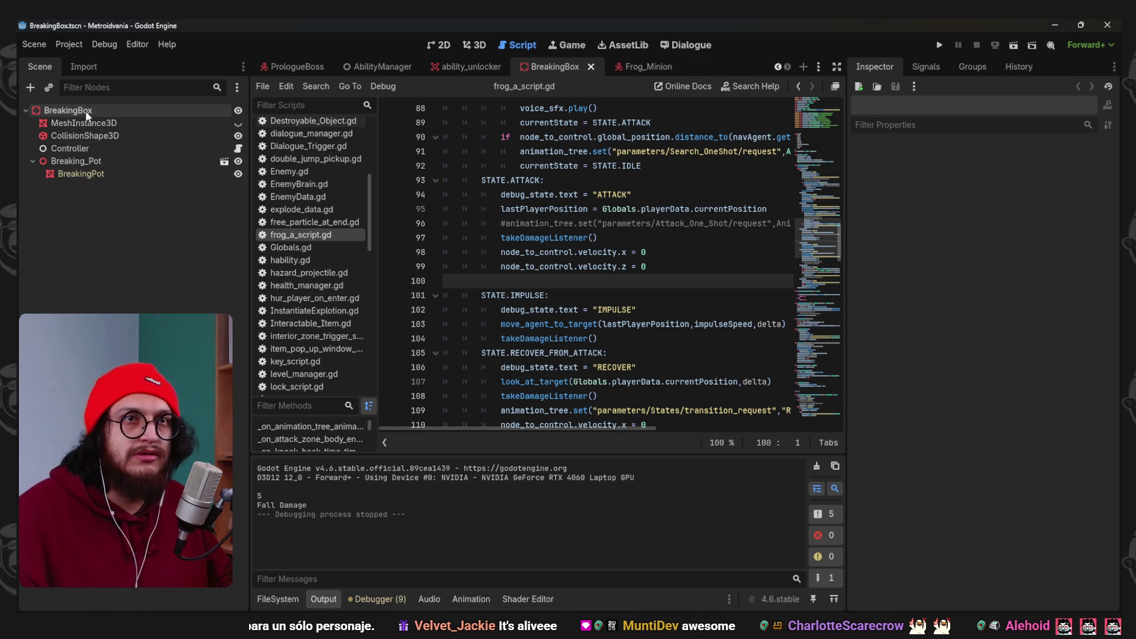
click(85, 111)
click(106, 149)
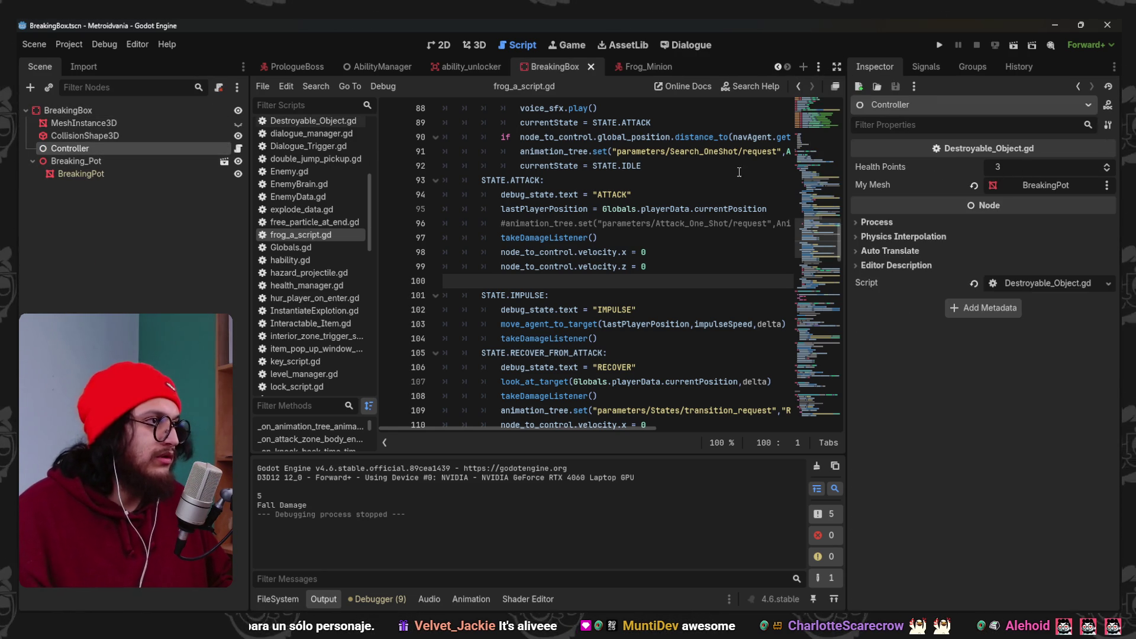
click(313, 121)
Set healthPoints to 1 in Destroyable_Object.gd and save.
click(605, 137)
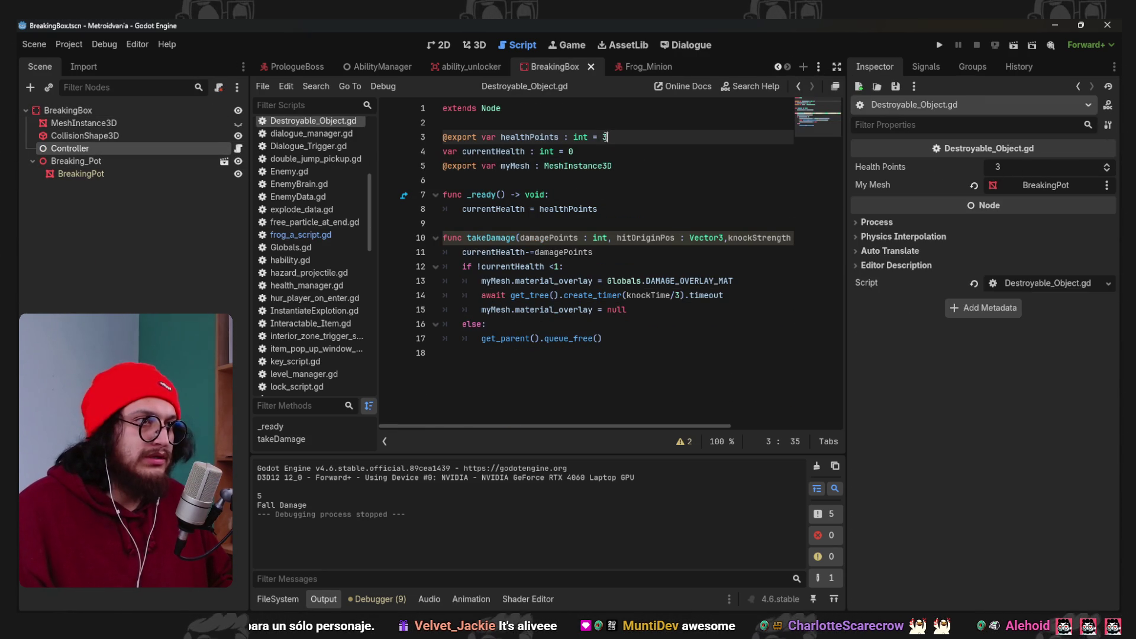
text(1)
key(ctrl+s)
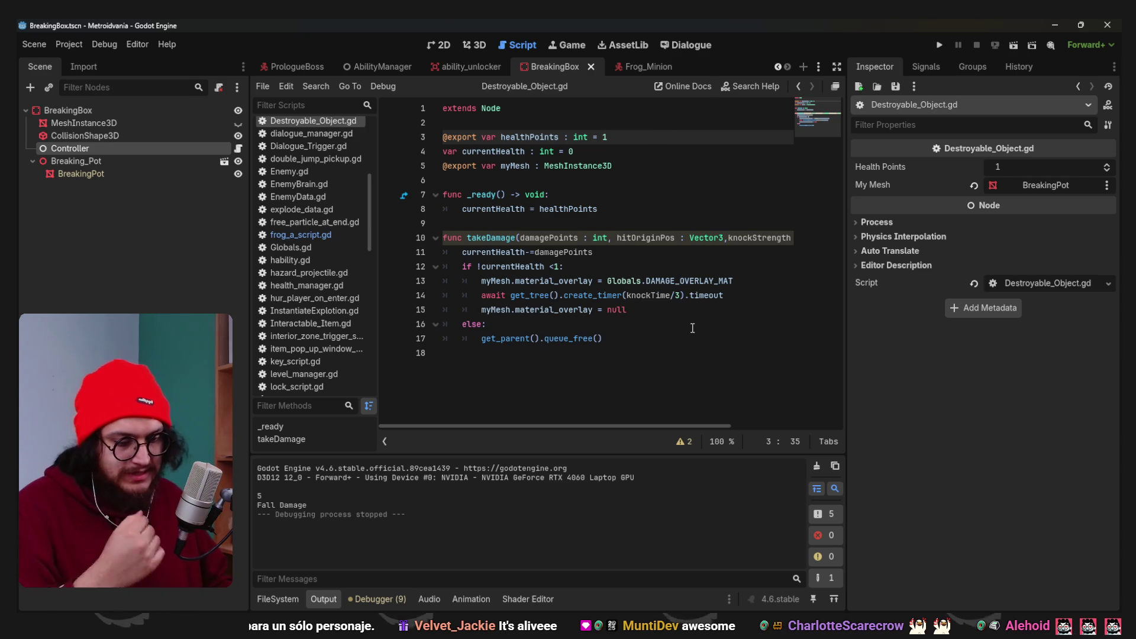
click(275, 599)
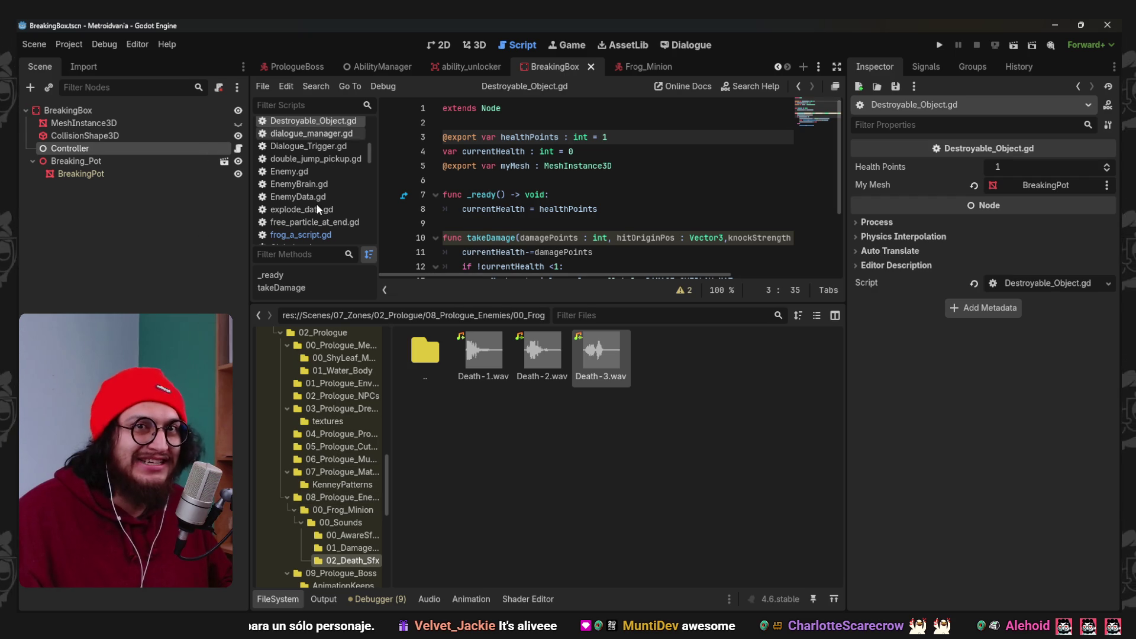
Return to the 3D view and show BreakingBox.tscn in the 02_Destroyables folder.
scroll(368, 458, up, 5)
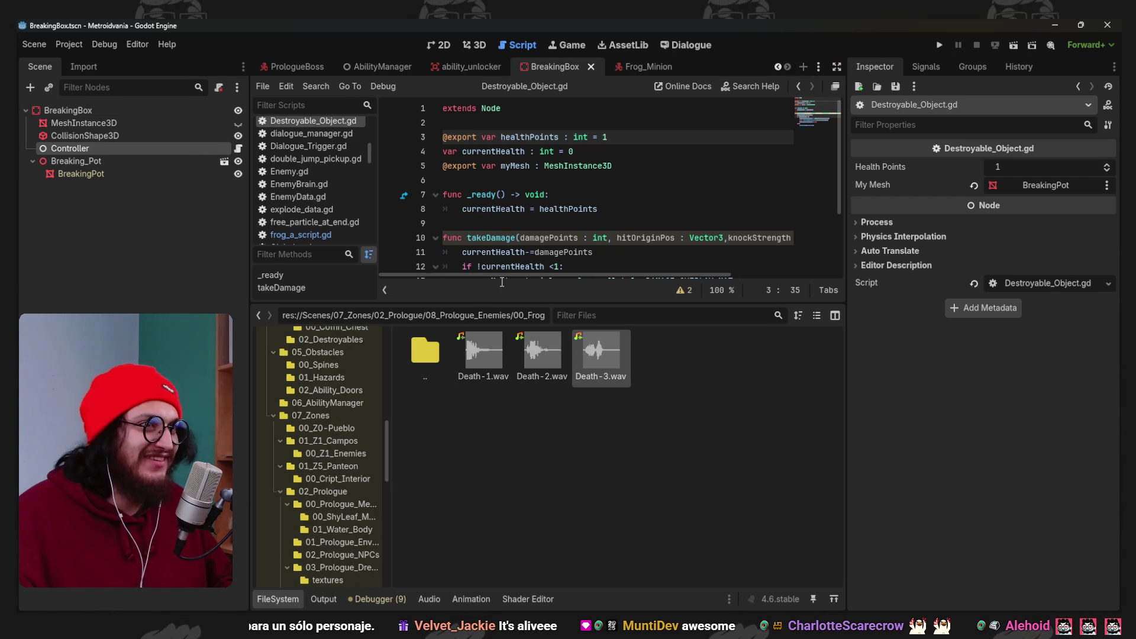
click(477, 46)
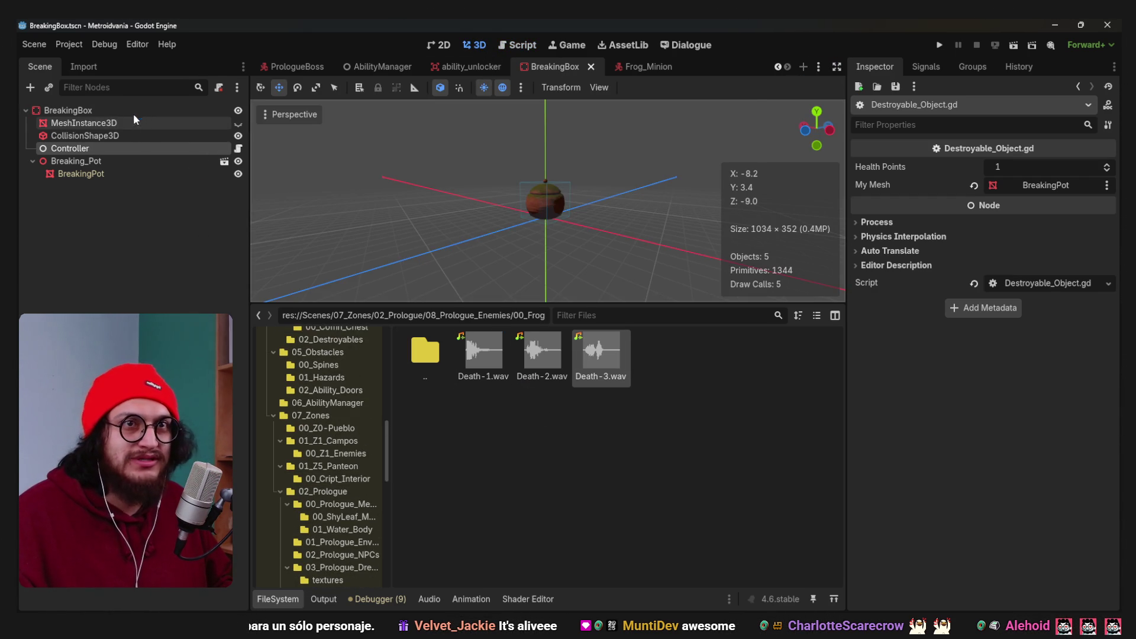
right_click(556, 66)
click(629, 137)
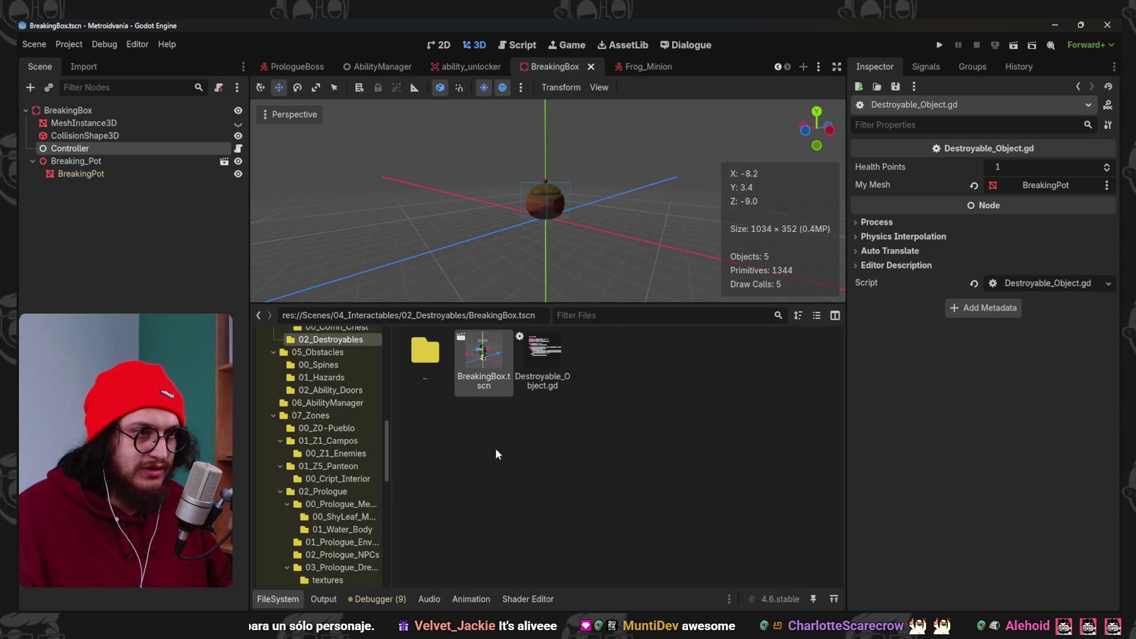
right_click(484, 352)
click(457, 470)
right_click(478, 360)
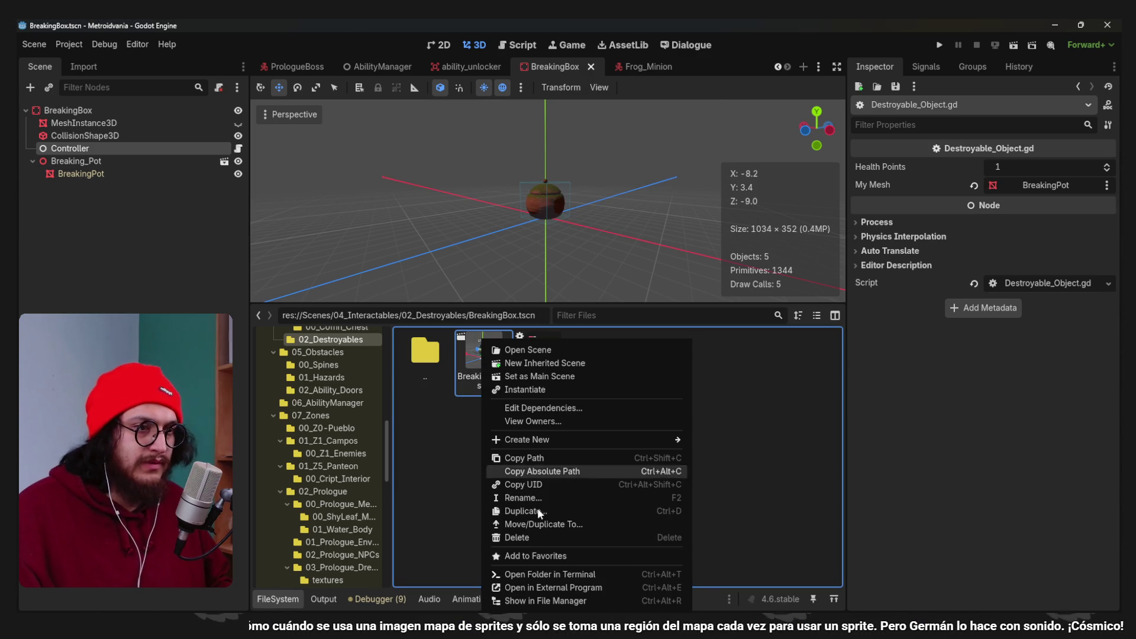
click(730, 473)
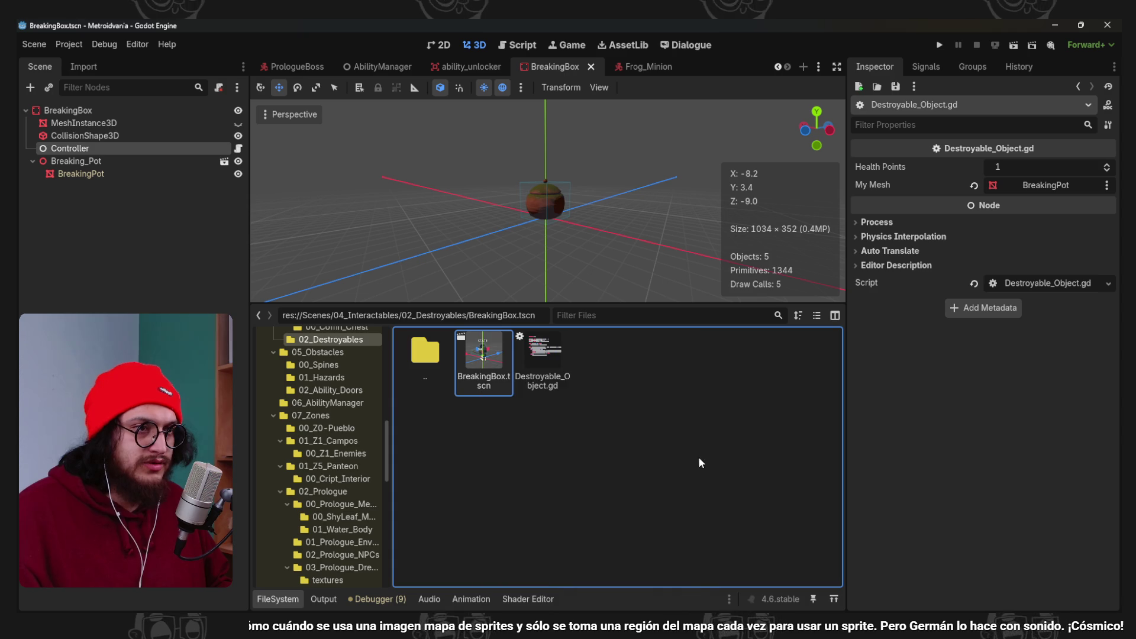
Inspect the BreakingBox nodes, checking the BreakingPot mesh and Controller health settings.
click(123, 134)
click(121, 172)
click(123, 162)
click(121, 185)
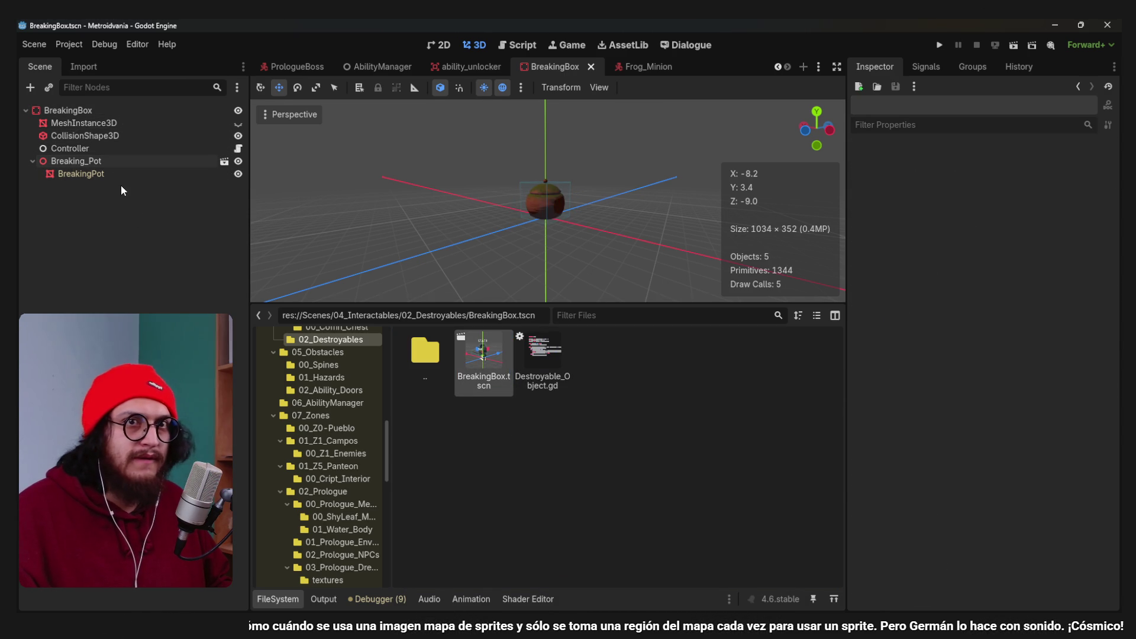
click(117, 174)
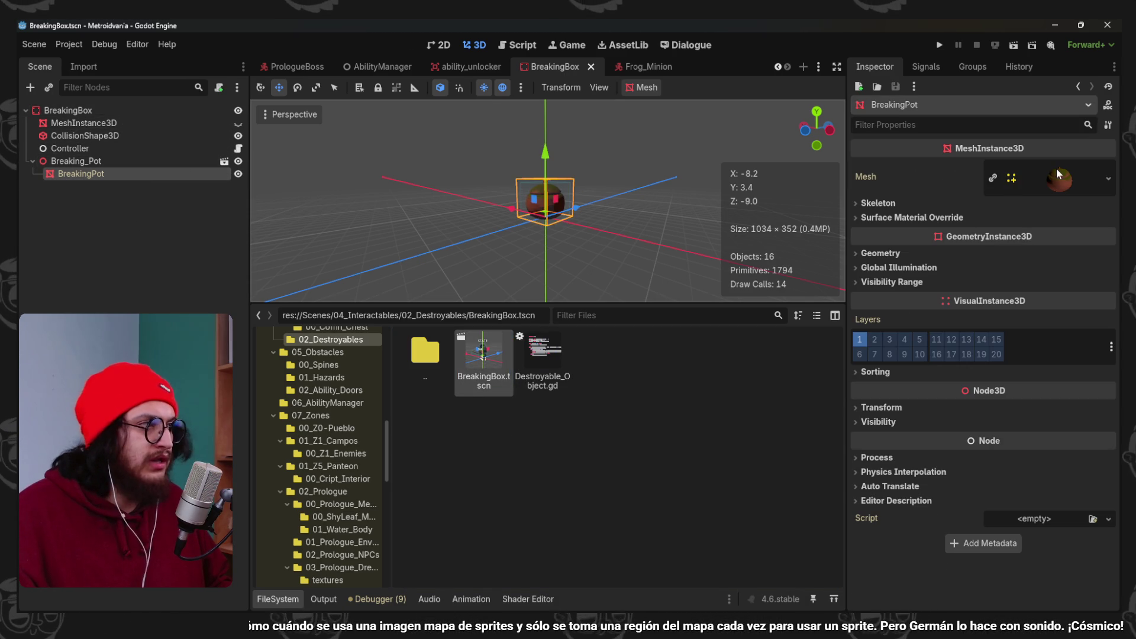
click(145, 149)
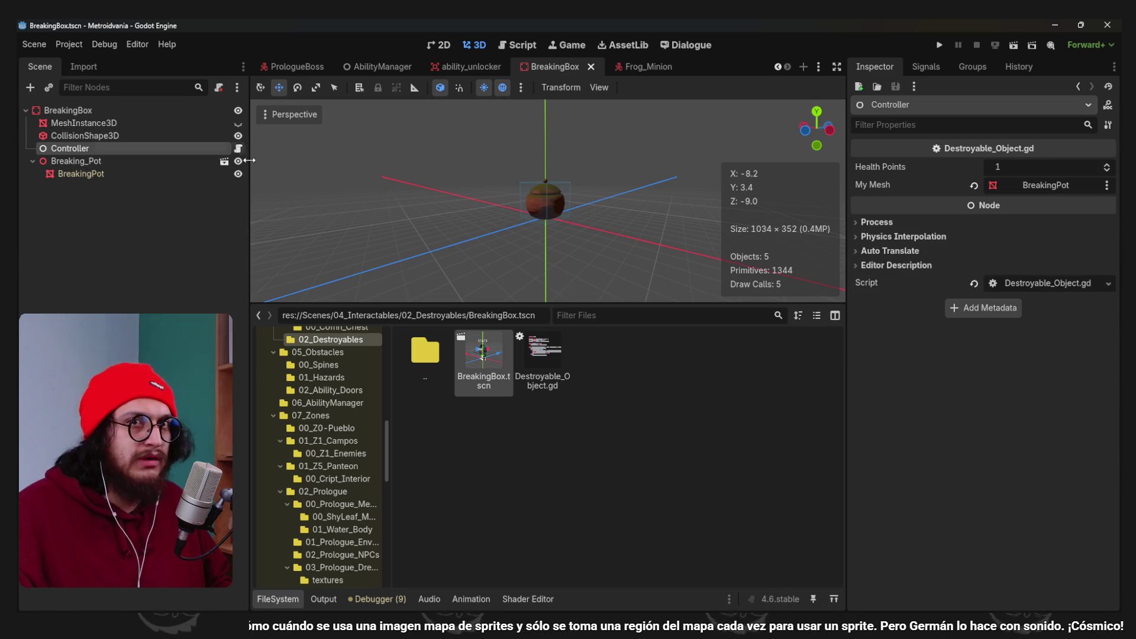
Add an AudioStreamPlayer3D named break_sfx under BreakingBox and save the scene.
click(114, 111)
key(ctrl+a)
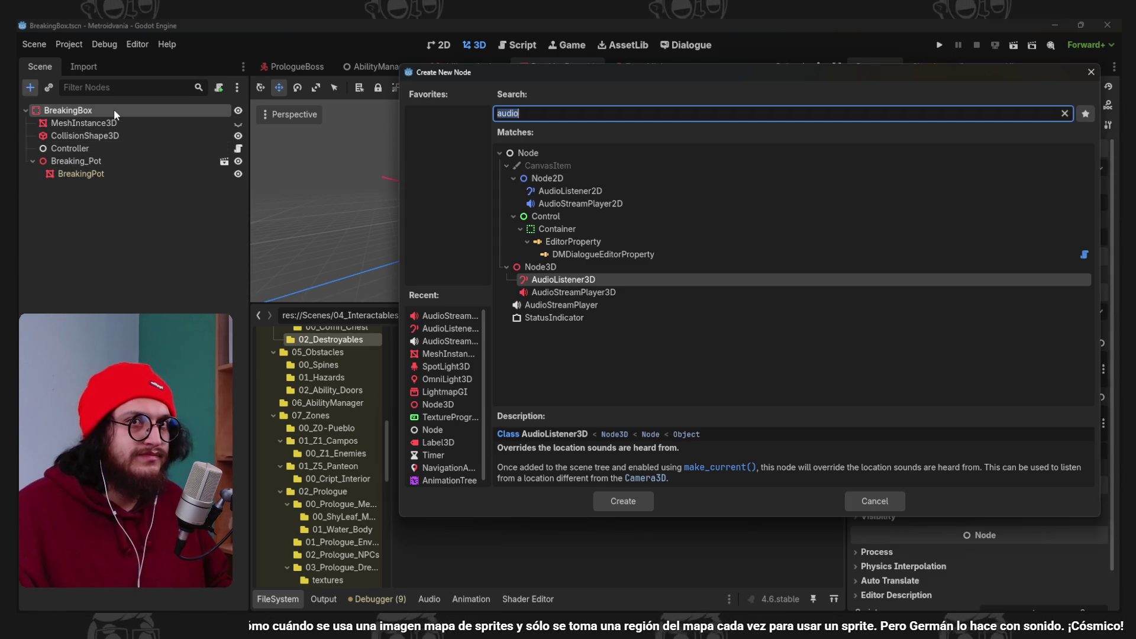
key(Down)
key(Return)
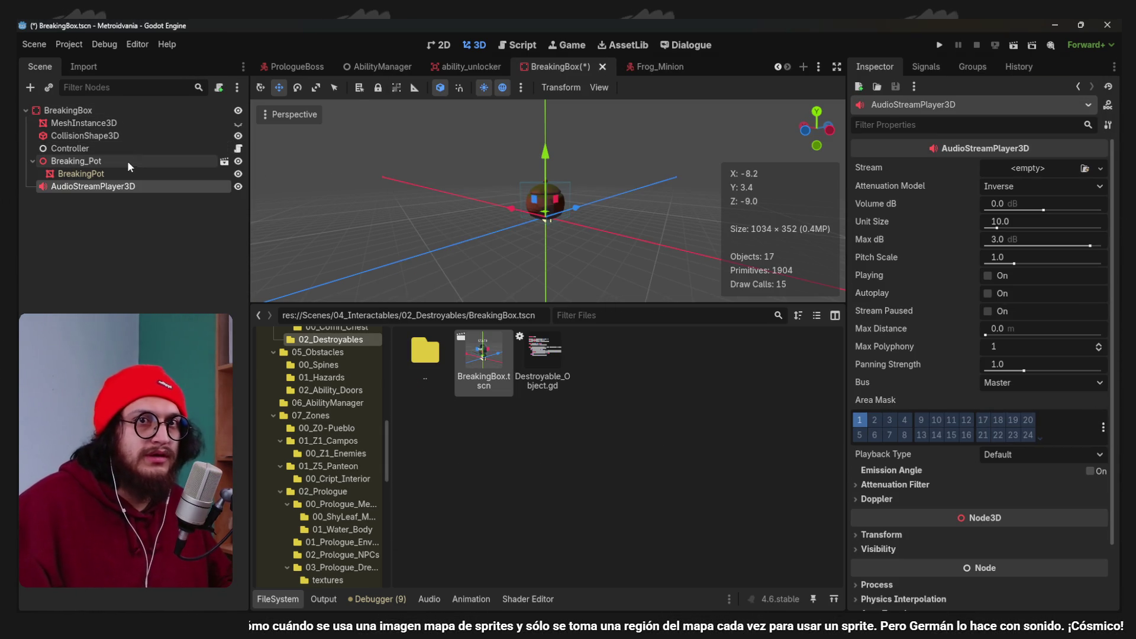
double_click(128, 187)
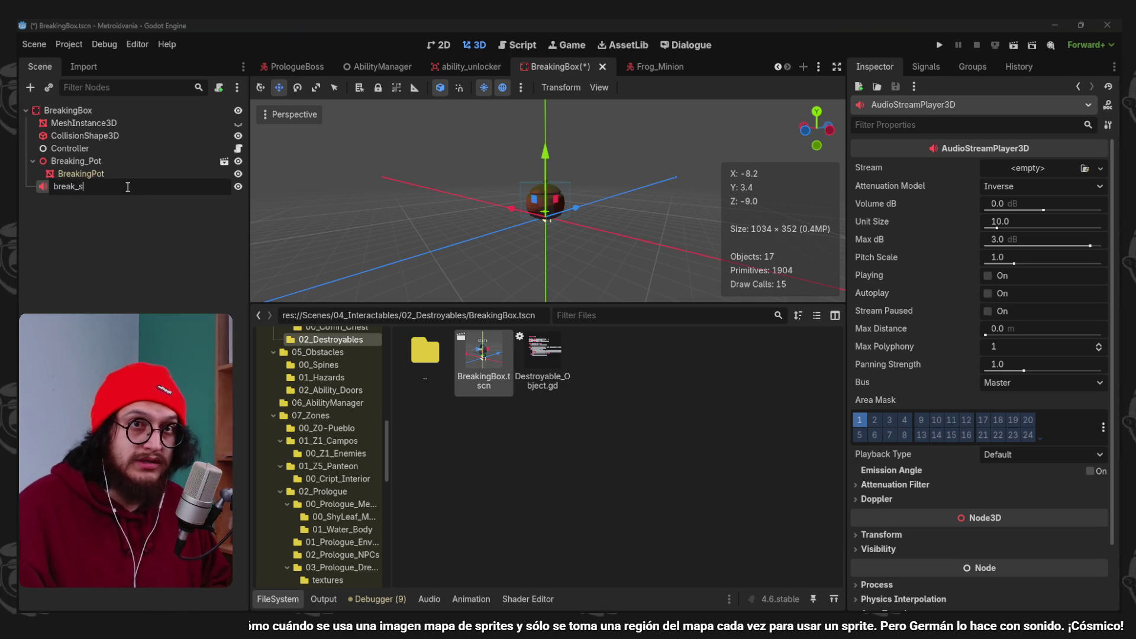
text(fx)
key(Return)
key(ctrl+s)
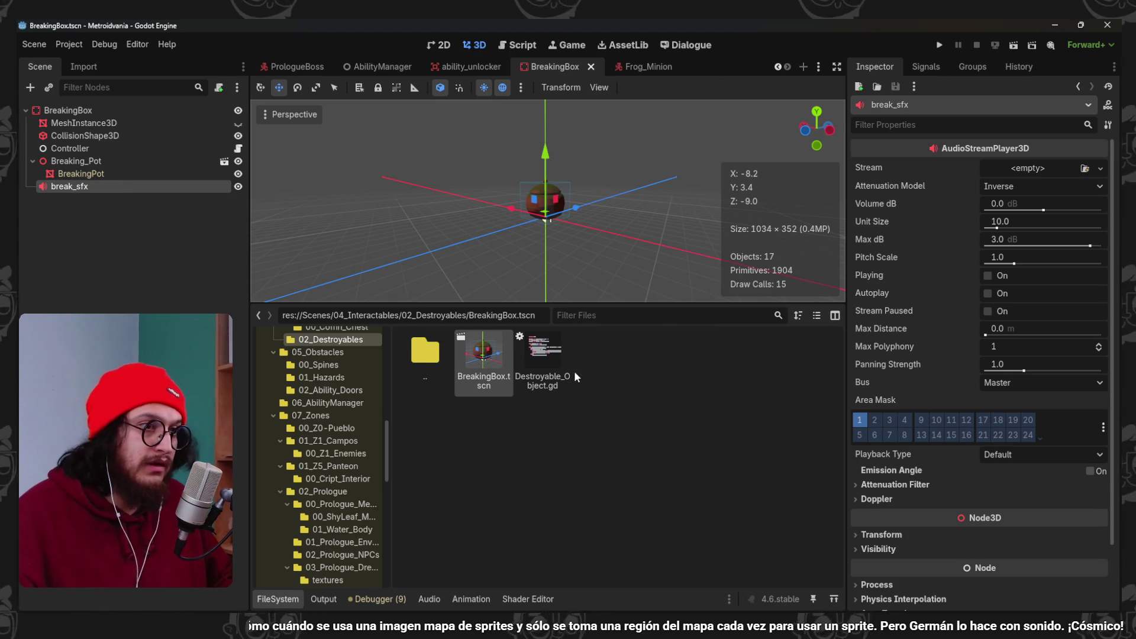
Leave break_sfx's stream empty and run the game to test.
click(1099, 168)
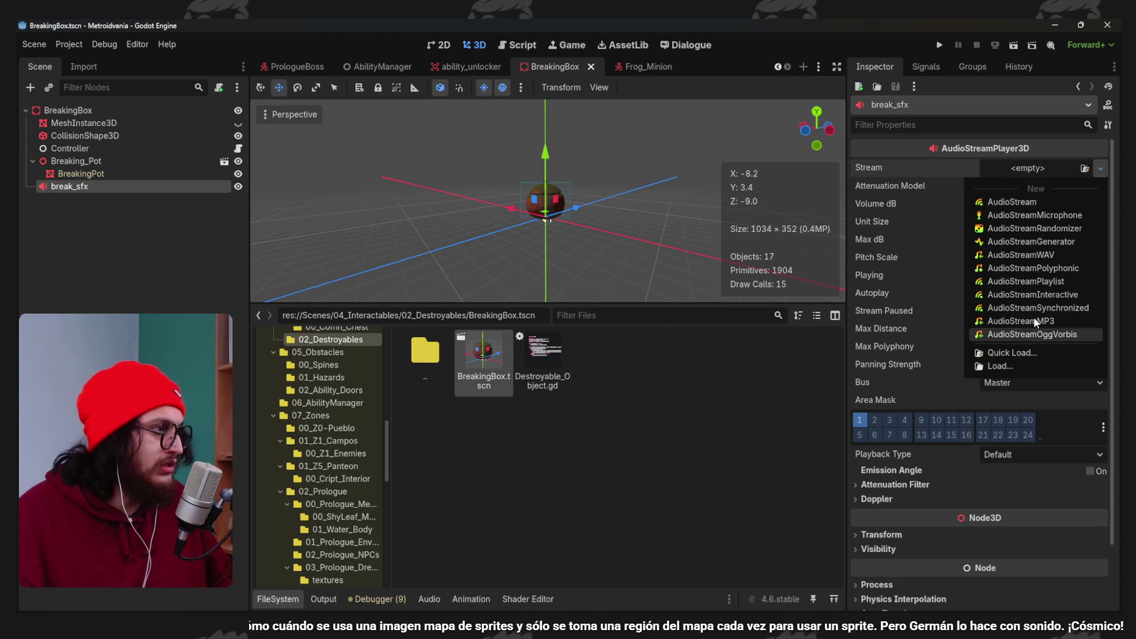
click(753, 446)
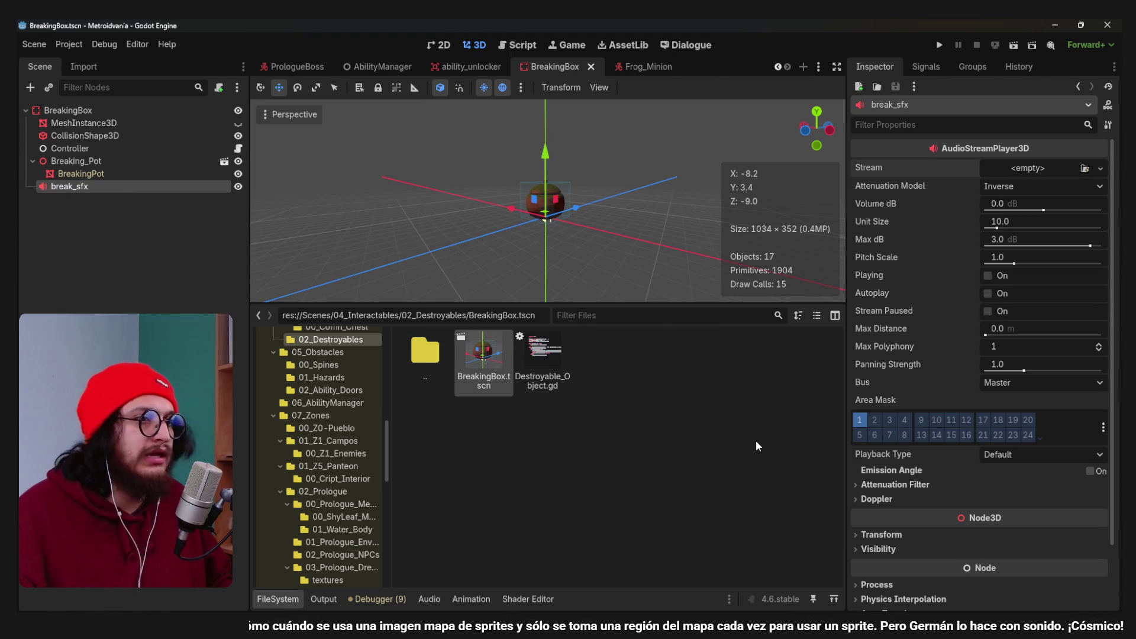
click(939, 45)
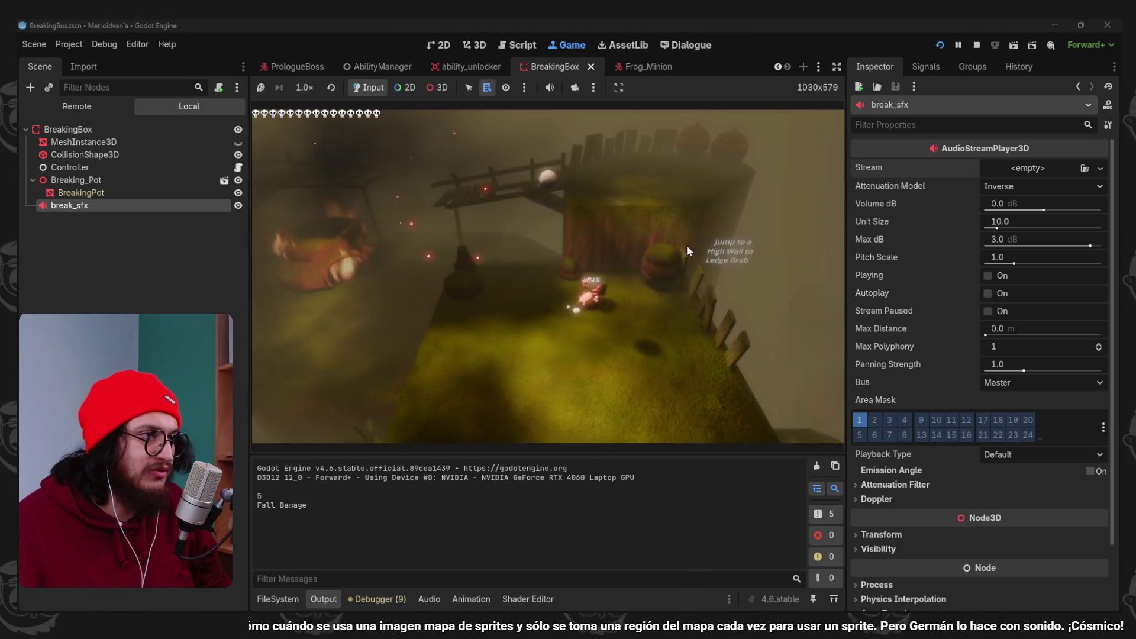
click(976, 45)
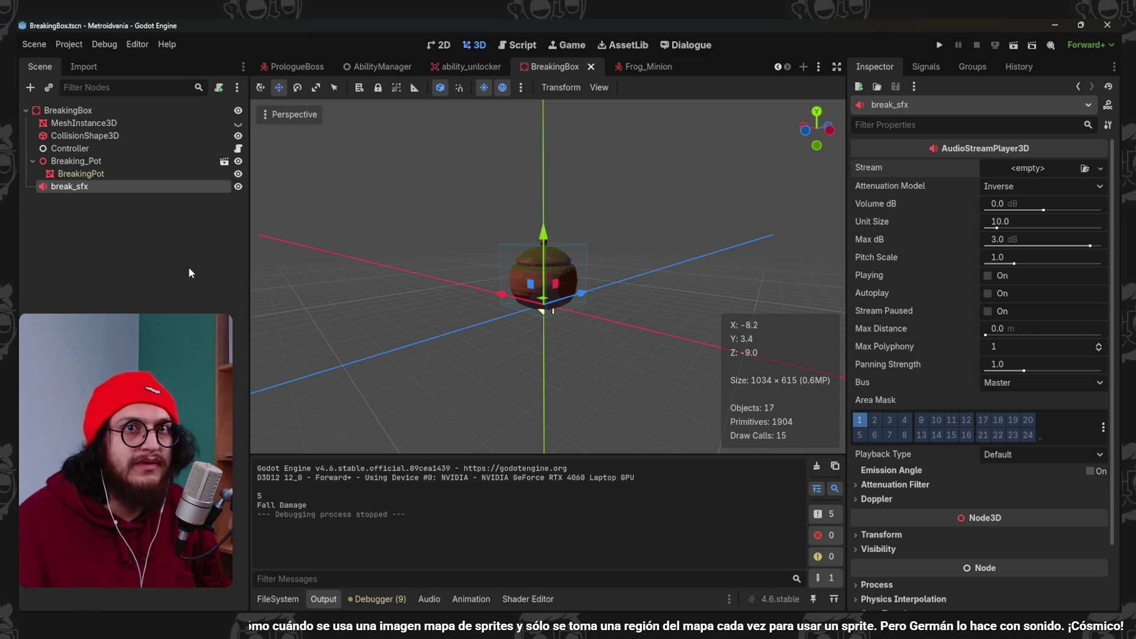
In the Frog_Minion scene, set the voice-sfx volume to -12 dB.
click(655, 68)
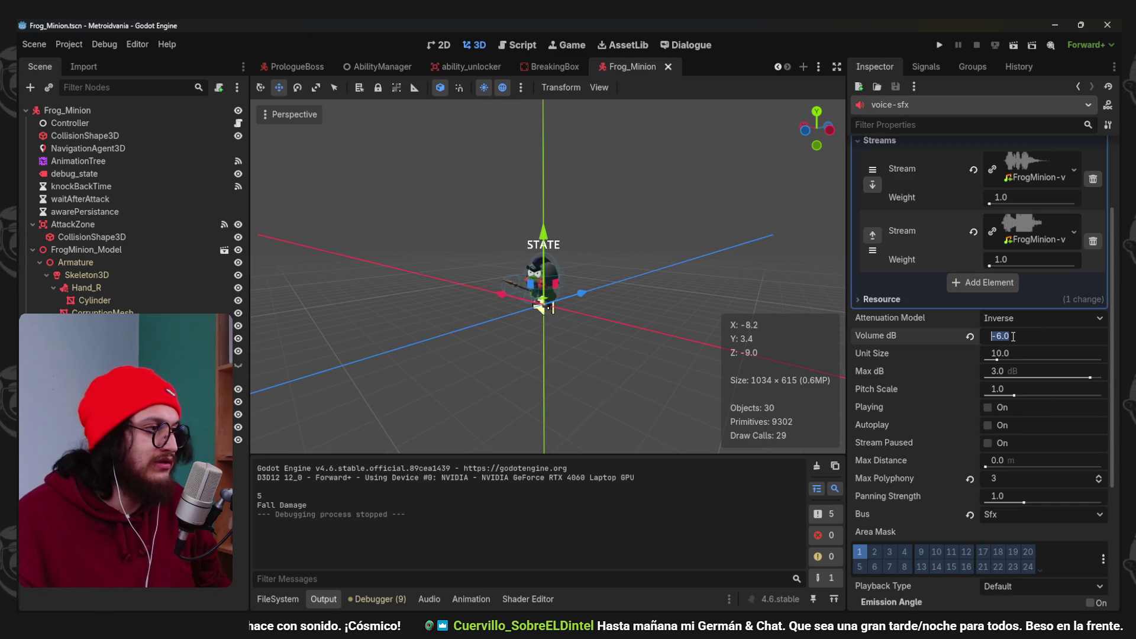
text(12)
key(Return)
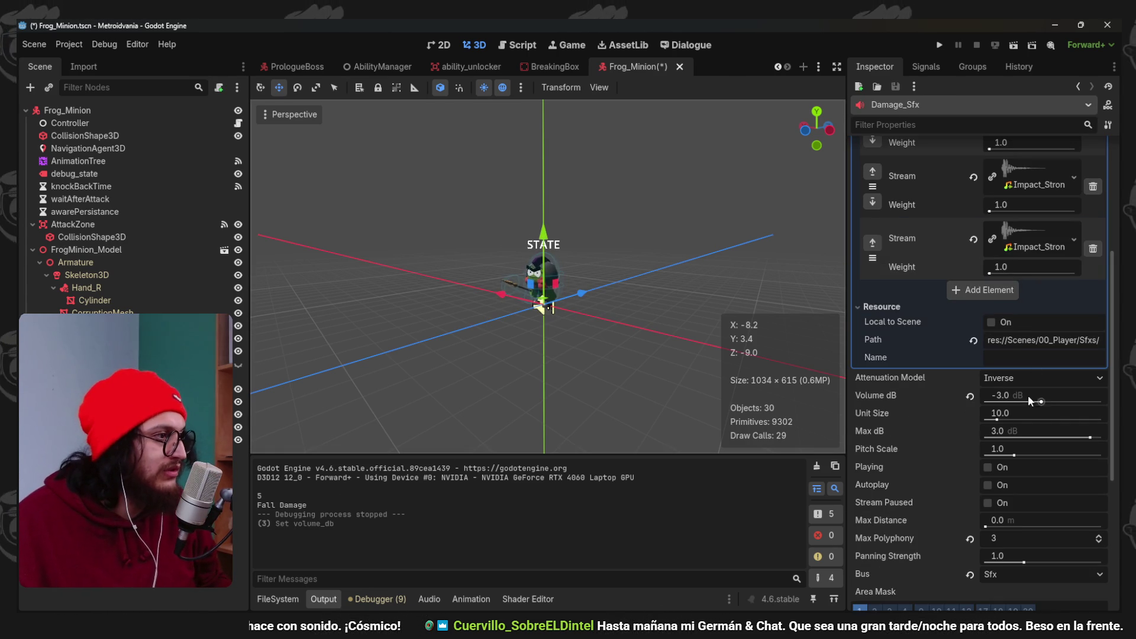
Playtest the frog sounds, stop the game, and save the Frog_Minion scene.
scroll(933, 445, down, 1)
key(F5)
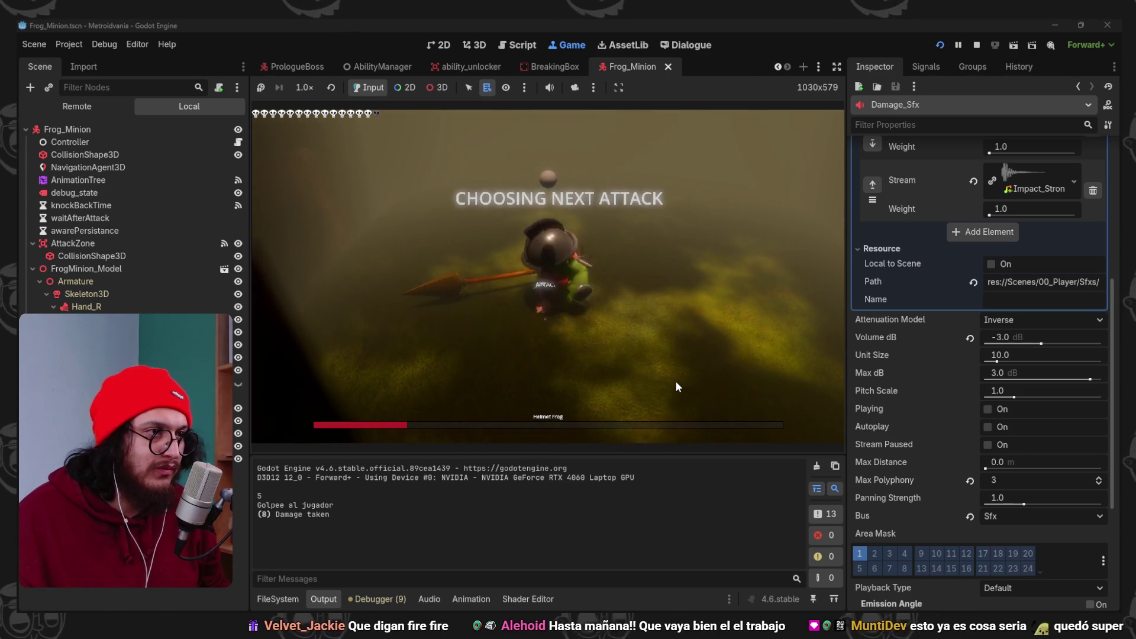
click(973, 46)
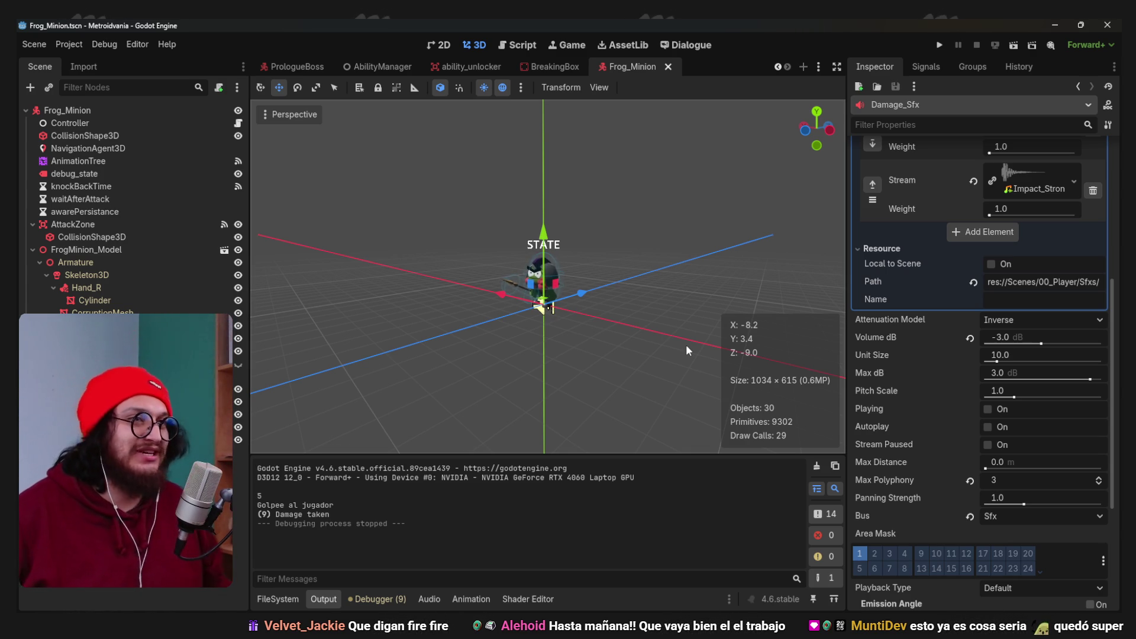
key(ctrl+s)
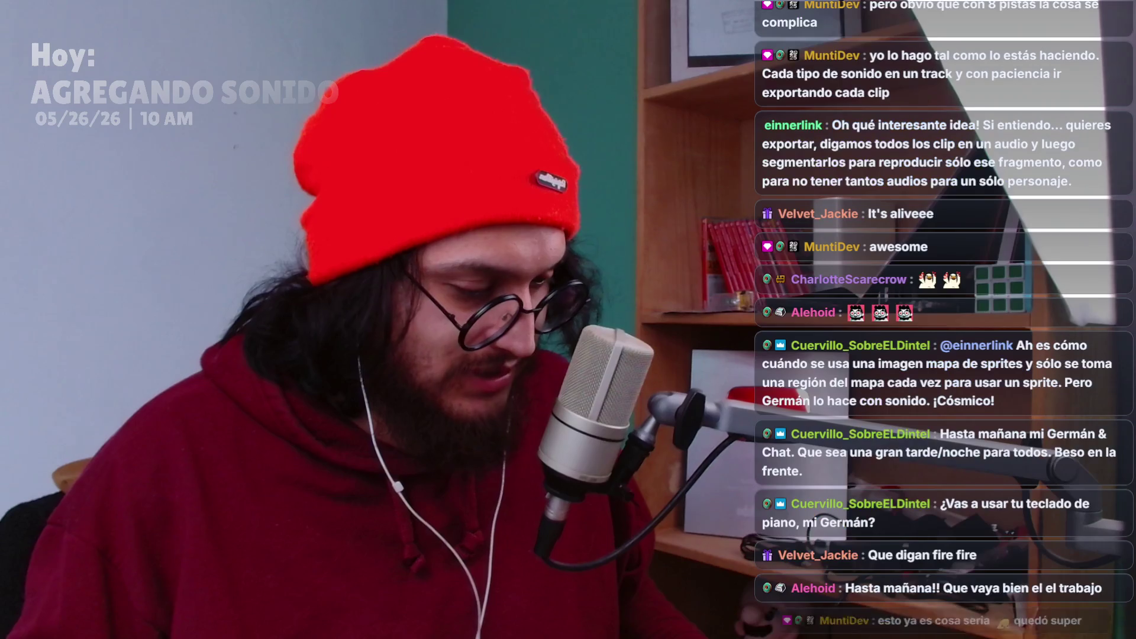